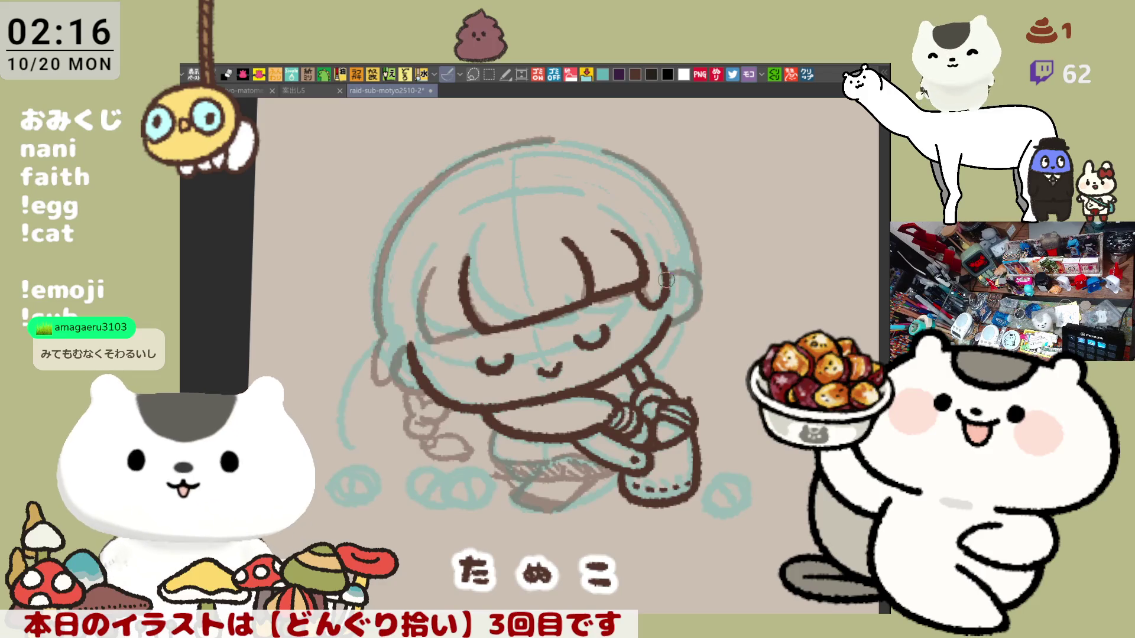
- Ink the ear outline and the bangs' lower line and left edge in dark brown
{"action": "left_click_drag", "start_coordinate": [679, 271], "coordinate": [673, 313]}
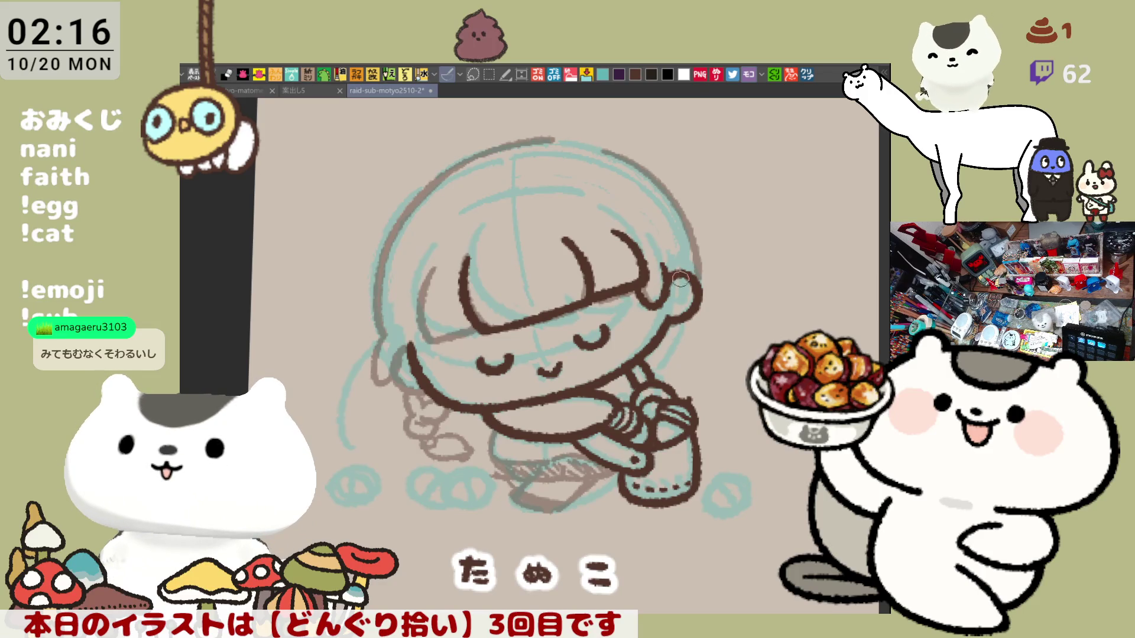
{"action": "left_click_drag", "start_coordinate": [480, 329], "coordinate": [426, 344]}
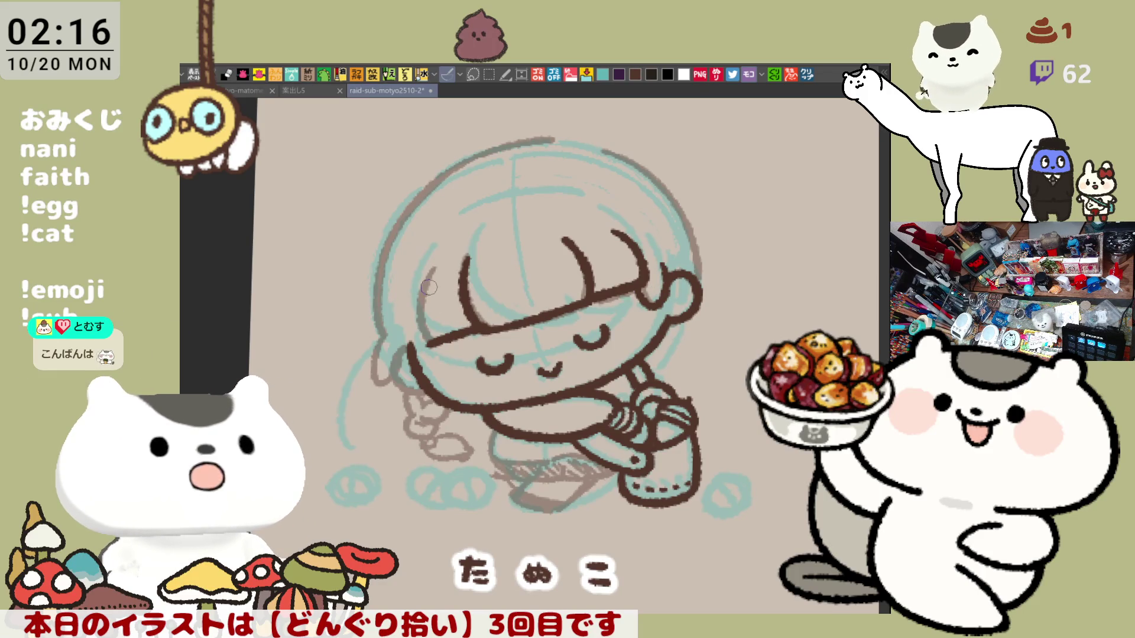
{"action": "left_click_drag", "start_coordinate": [437, 260], "coordinate": [417, 352]}
{"action": "key", "text": "ctrl+z"}
{"action": "left_click_drag", "start_coordinate": [437, 267], "coordinate": [429, 340]}
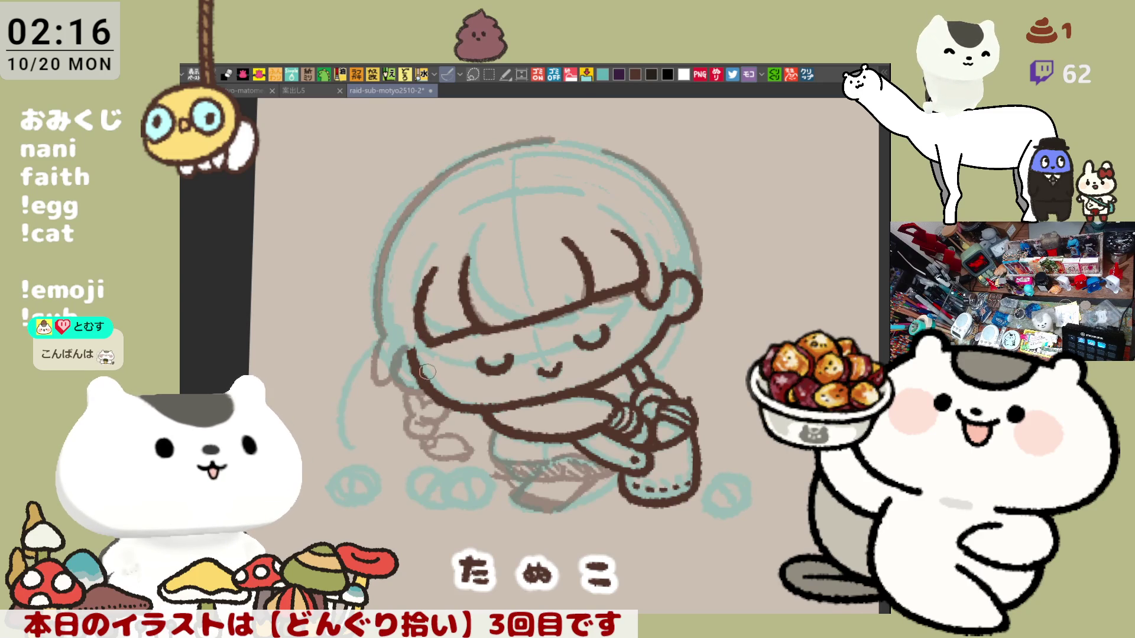
- Extend the left cheek outline downward in dark brown
{"action": "left_click_drag", "start_coordinate": [397, 351], "coordinate": [422, 392]}
{"action": "key", "text": "ctrl+z"}
{"action": "left_click_drag", "start_coordinate": [396, 350], "coordinate": [421, 390]}
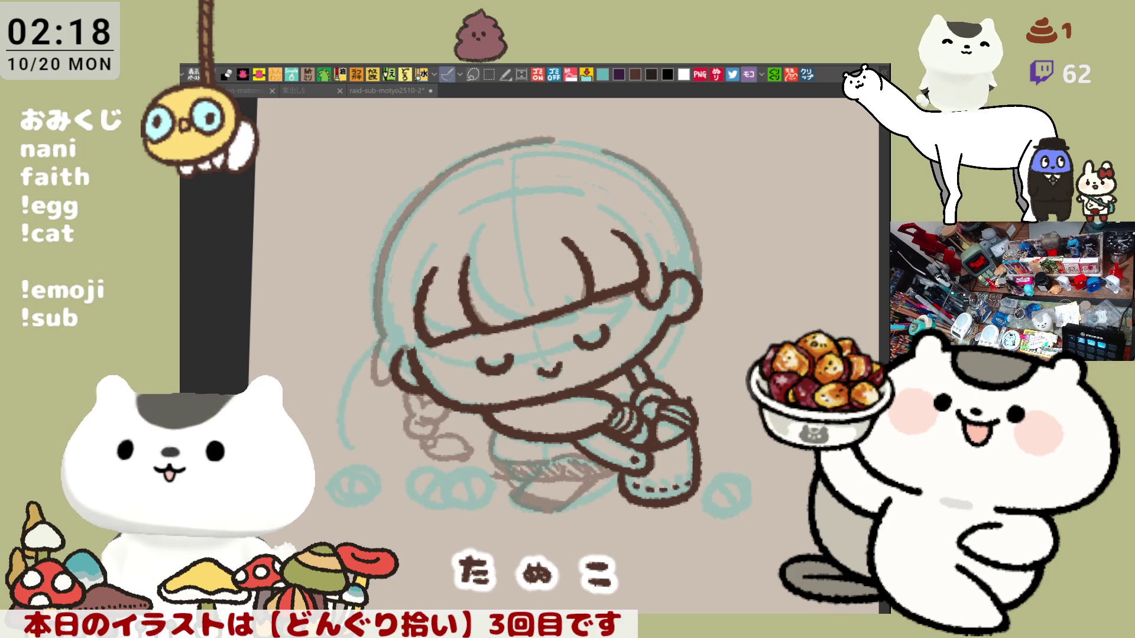
{"action": "scroll", "coordinate": [415, 324], "scroll_direction": "up", "scroll_amount": 1}
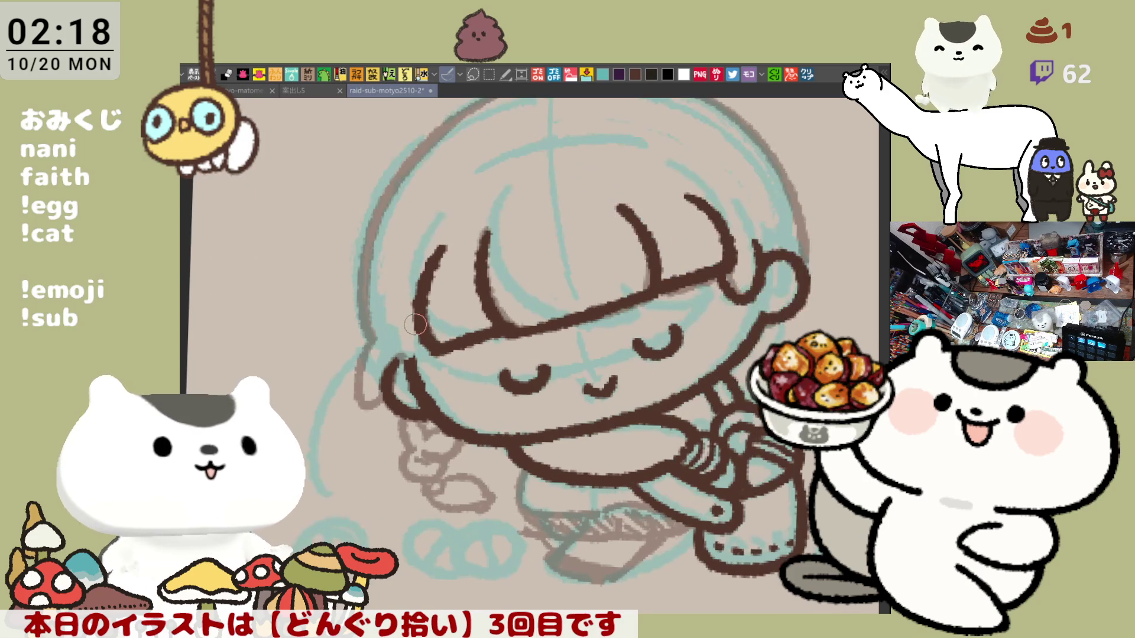
- On a mirrored view, ink a strand line down through the bangs, then open the copied viewer message as a new canvas
{"action": "key", "text": "h"}
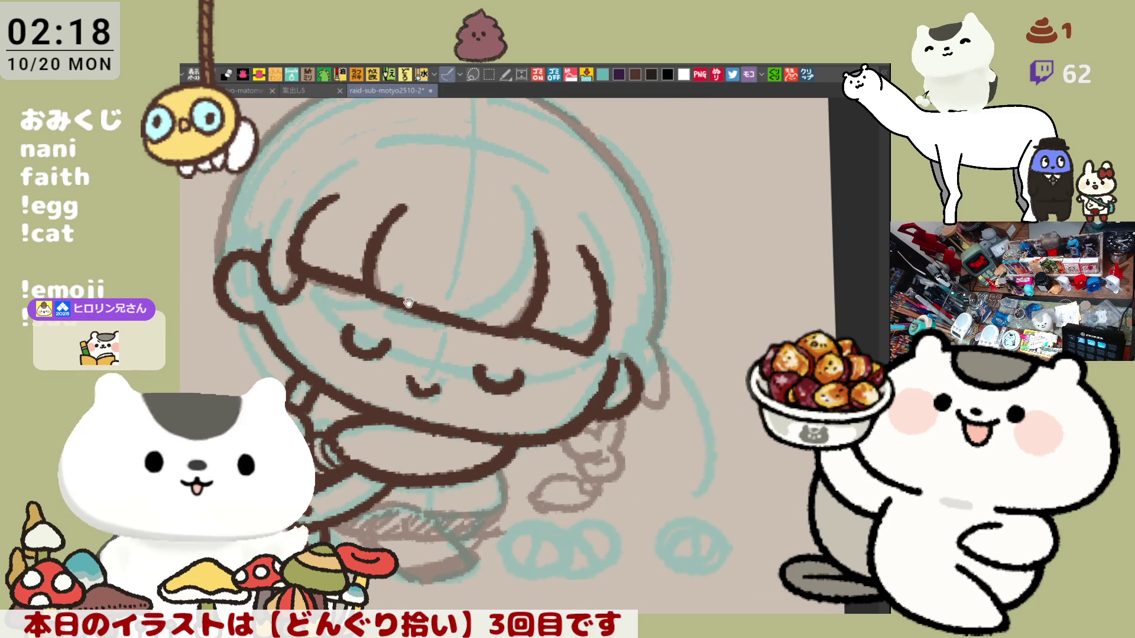
{"action": "left_click_drag", "start_coordinate": [559, 308], "coordinate": [678, 366]}
{"action": "mouse_move", "coordinate": [423, 295]}
{"action": "left_mouse_down"}
{"action": "mouse_move", "coordinate": [463, 270]}
{"action": "mouse_move", "coordinate": [419, 304]}
{"action": "left_mouse_up"}
{"action": "key", "text": "ctrl+z"}
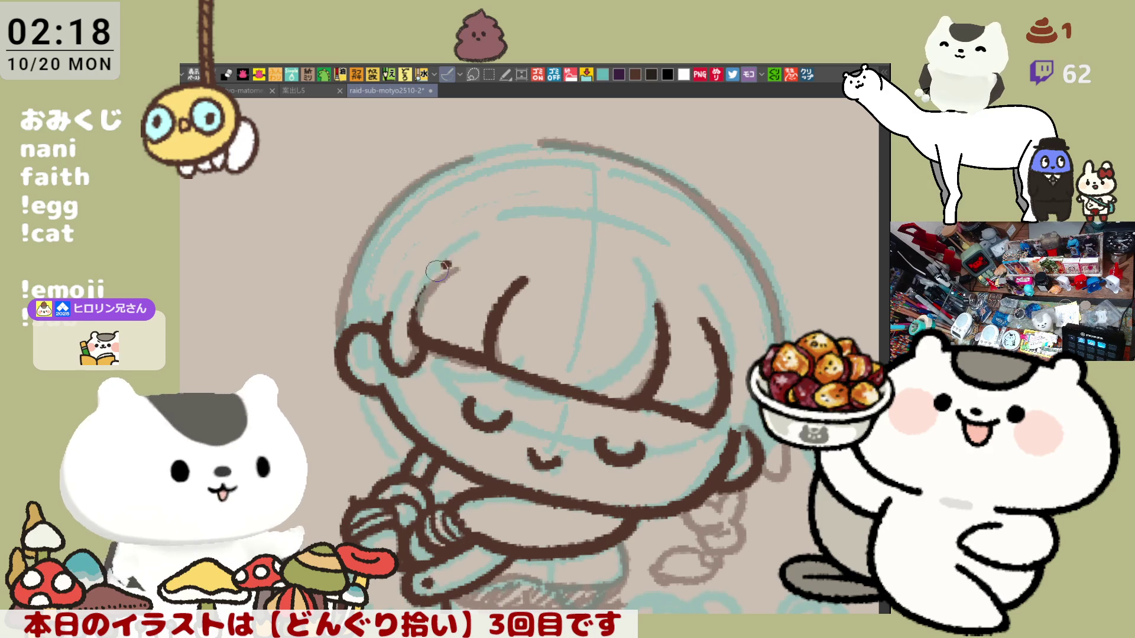
{"action": "left_click_drag", "start_coordinate": [451, 260], "coordinate": [408, 337]}
{"action": "key", "text": "ctrl+z"}
{"action": "left_click_drag", "start_coordinate": [452, 260], "coordinate": [408, 345]}
{"action": "key", "text": "ctrl+z"}
{"action": "left_click_drag", "start_coordinate": [451, 263], "coordinate": [410, 343]}
{"action": "key", "text": "ctrl+z"}
{"action": "left_click_drag", "start_coordinate": [451, 263], "coordinate": [413, 340]}
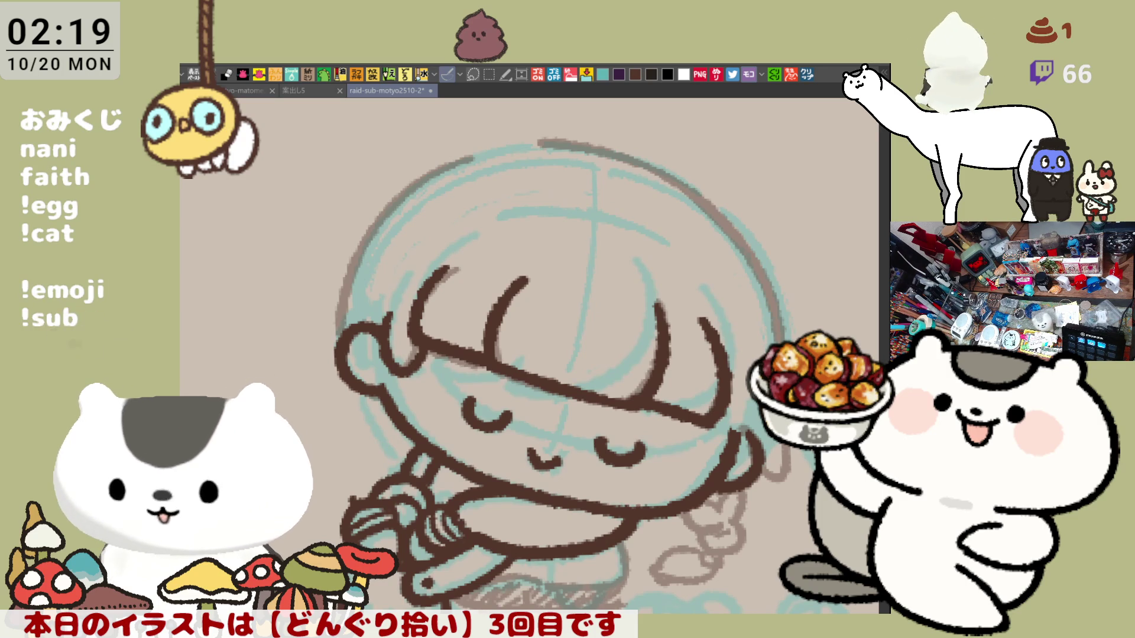
{"action": "left_click", "coordinate": [807, 75]}
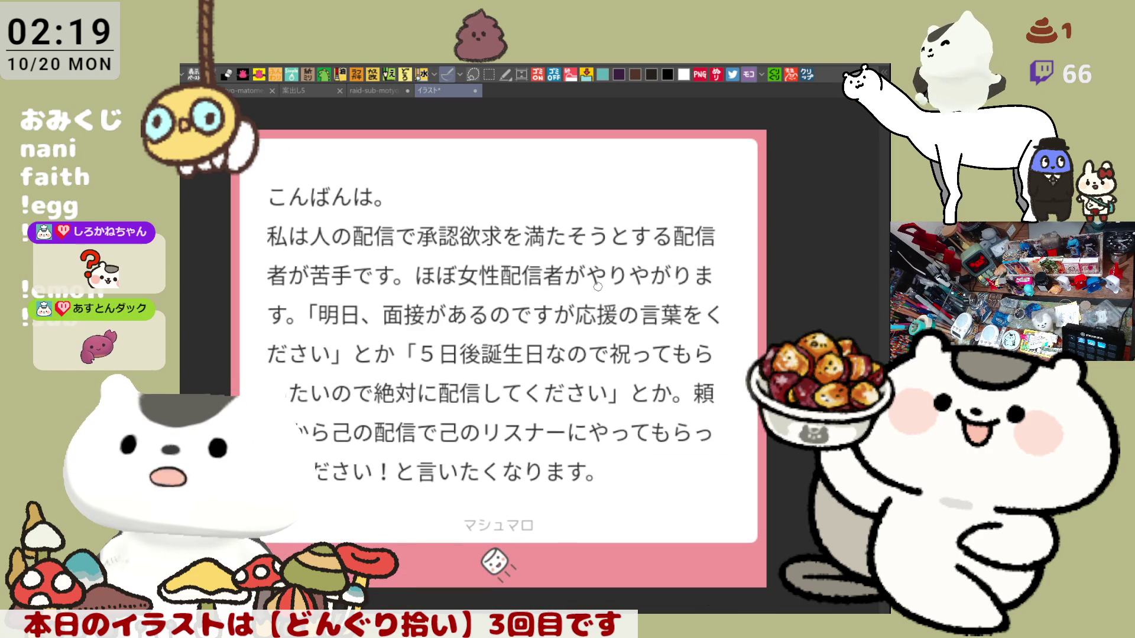
{"action": "scroll", "coordinate": [597, 286], "scroll_direction": "down", "scroll_amount": 1}
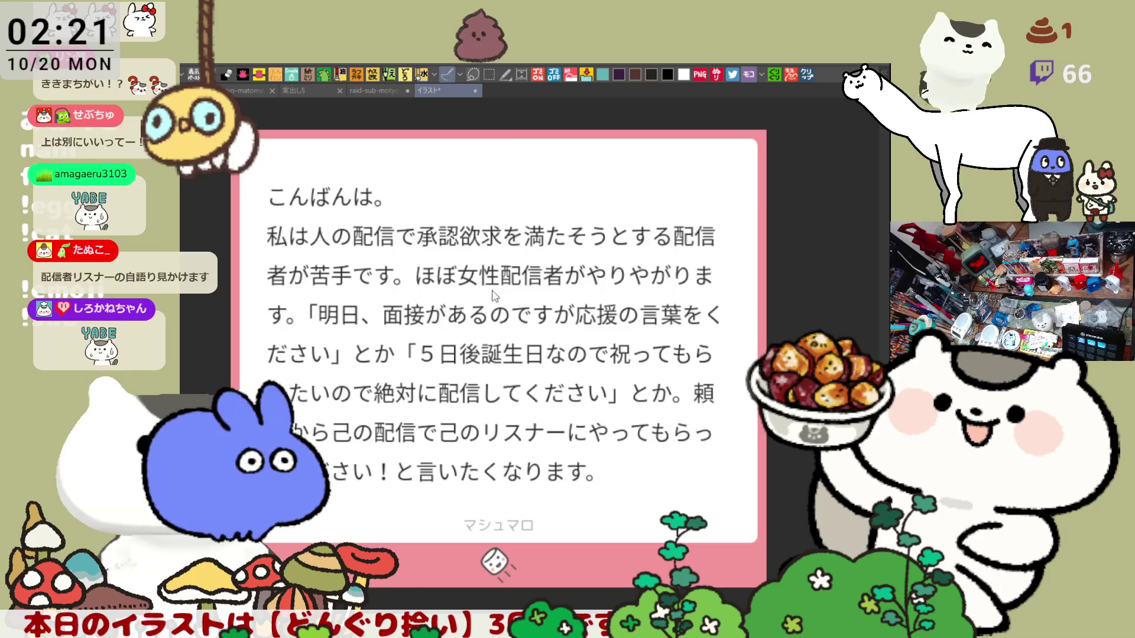
{"action": "key", "text": "ctrl+w"}
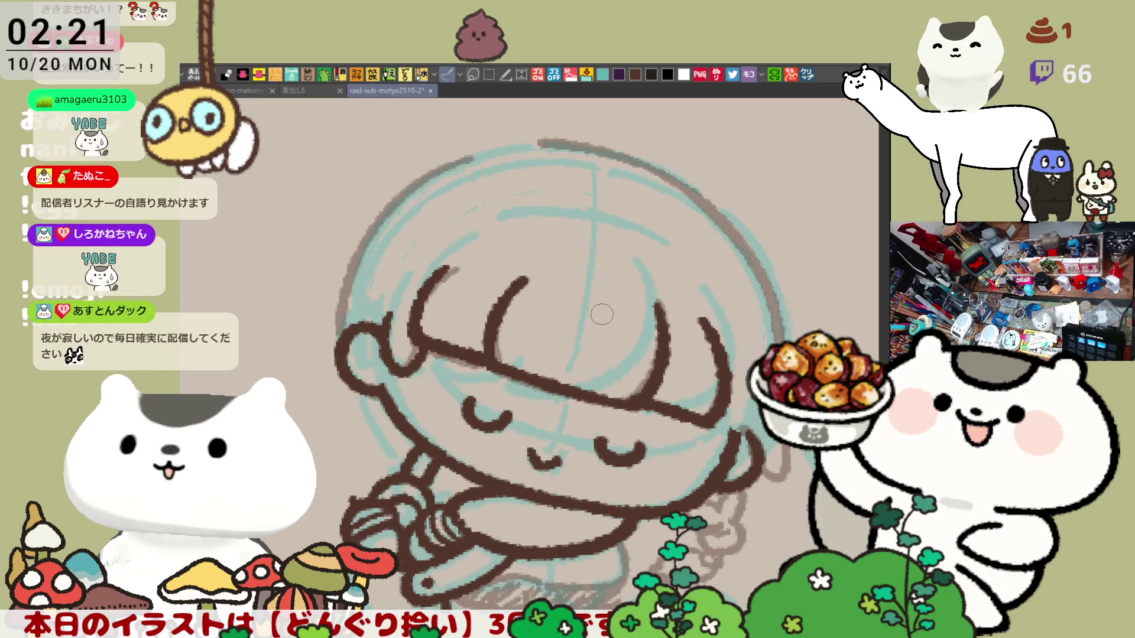
- Unmirror the view and ink the left ear outline in dark brown
{"action": "key", "text": "h"}
{"action": "mouse_move", "coordinate": [354, 284]}
{"action": "left_mouse_down"}
{"action": "mouse_move", "coordinate": [409, 334]}
{"action": "mouse_move", "coordinate": [441, 302]}
{"action": "left_mouse_up"}
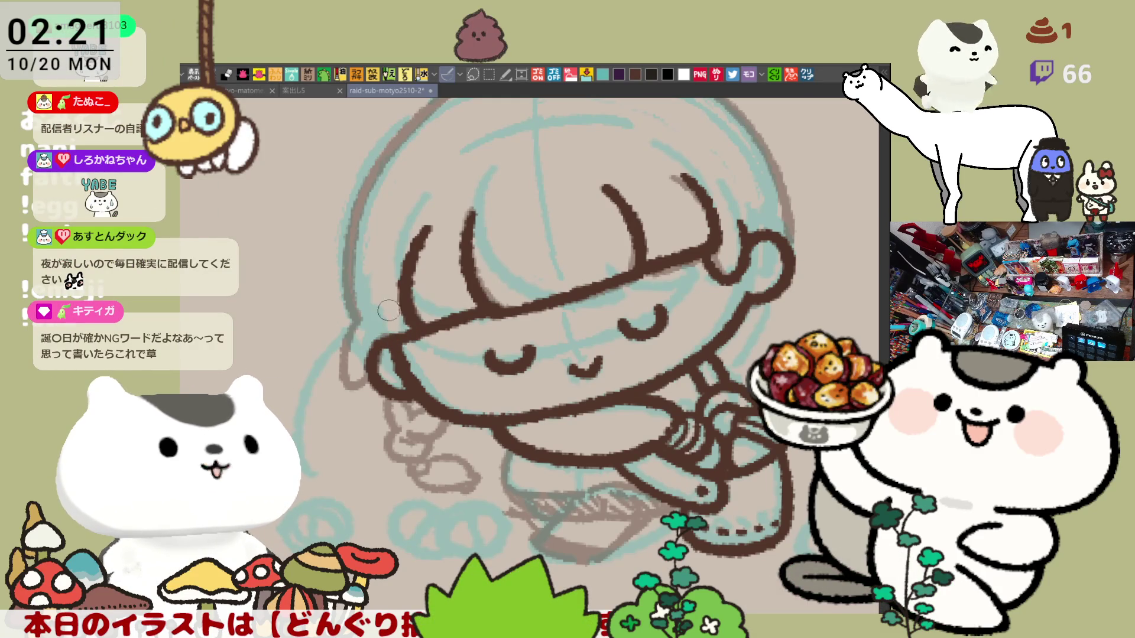
{"action": "mouse_move", "coordinate": [362, 331]}
{"action": "left_mouse_down"}
{"action": "mouse_move", "coordinate": [368, 374]}
{"action": "mouse_move", "coordinate": [372, 355]}
{"action": "left_mouse_up"}
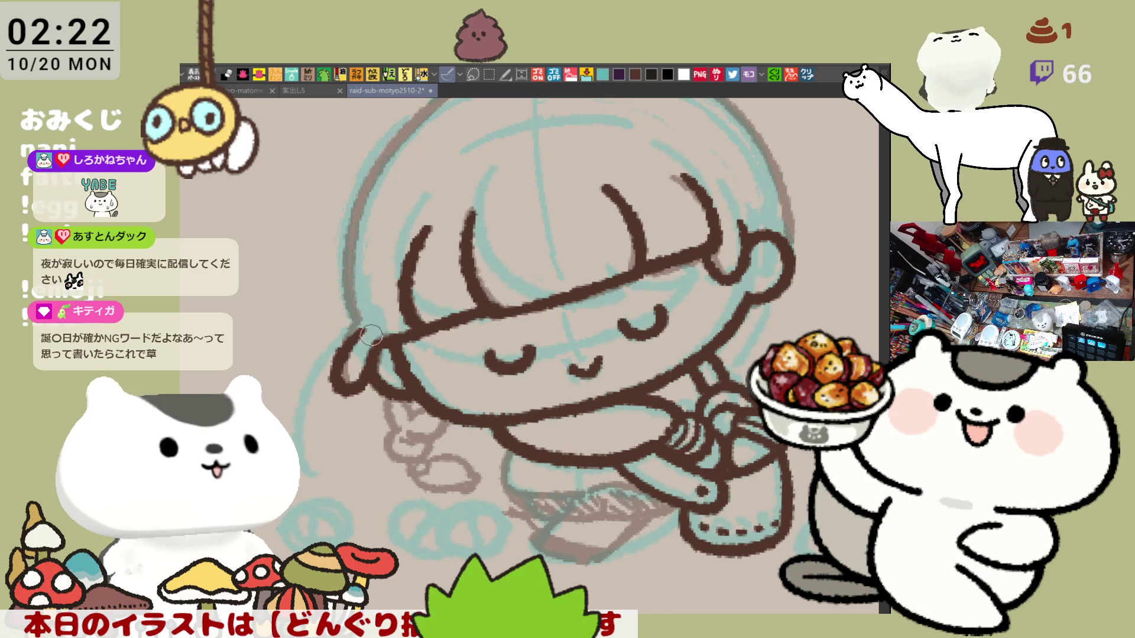
{"action": "key", "text": "ctrl+z"}
{"action": "left_click_drag", "start_coordinate": [360, 324], "coordinate": [338, 387]}
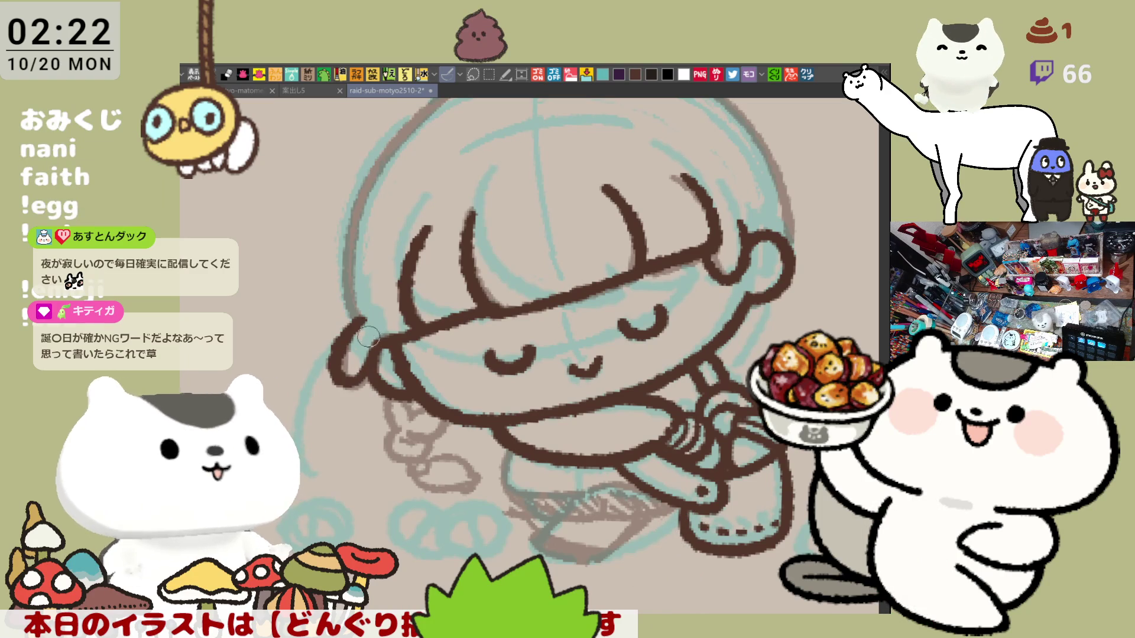
{"action": "key", "text": "ctrl+z"}
{"action": "left_click_drag", "start_coordinate": [359, 325], "coordinate": [365, 378]}
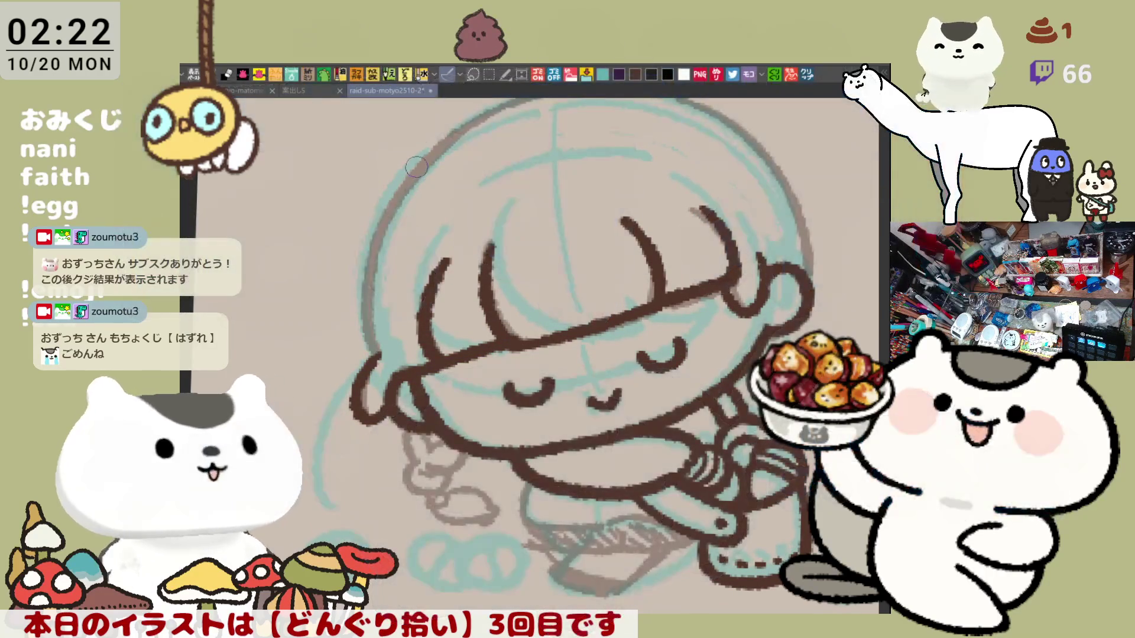
- Ink the outline along the left side of the head
{"action": "left_click_drag", "start_coordinate": [416, 168], "coordinate": [377, 360]}
{"action": "key", "text": "ctrl+z"}
{"action": "left_click_drag", "start_coordinate": [424, 163], "coordinate": [374, 347]}
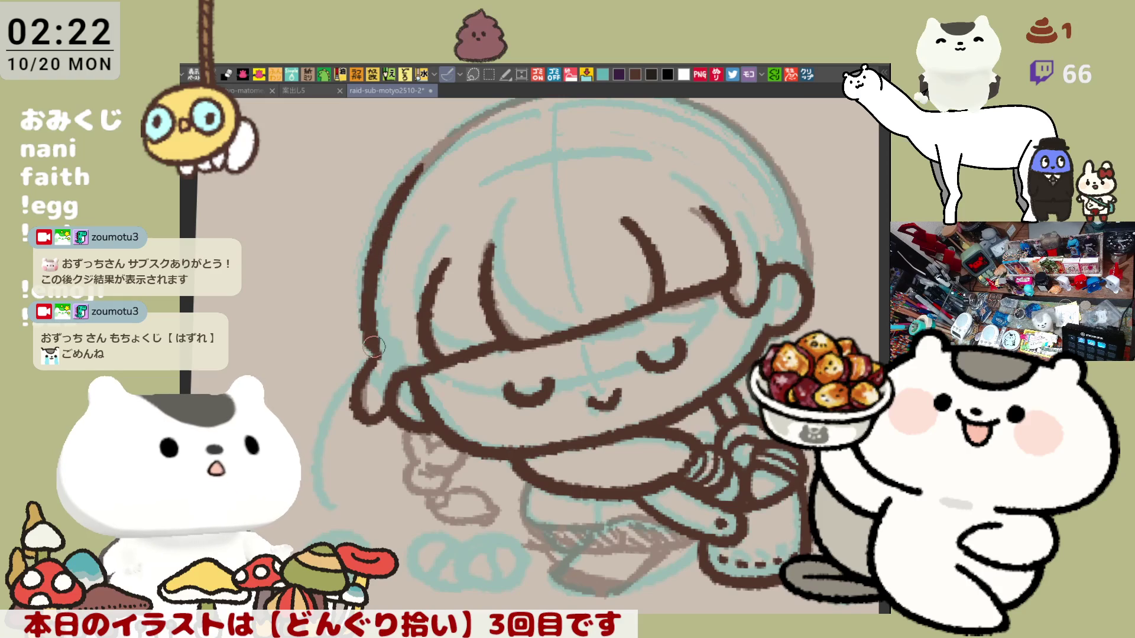
{"action": "key", "text": "ctrl+z"}
{"action": "left_click_drag", "start_coordinate": [438, 157], "coordinate": [402, 260]}
{"action": "key", "text": "ctrl+z"}
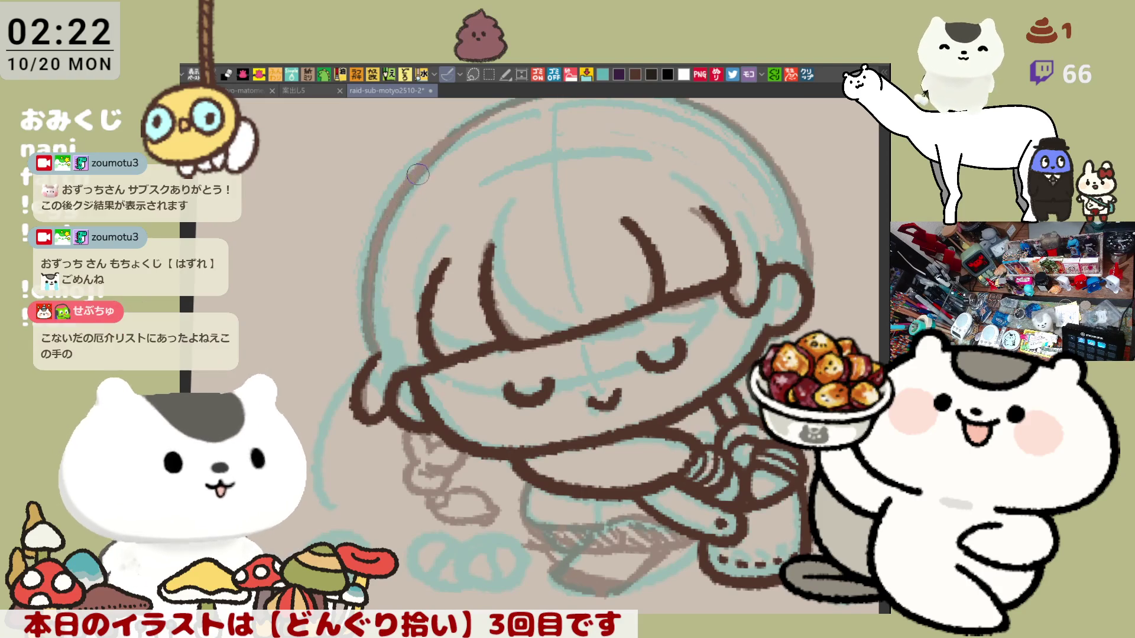
{"action": "left_click_drag", "start_coordinate": [418, 168], "coordinate": [379, 348]}
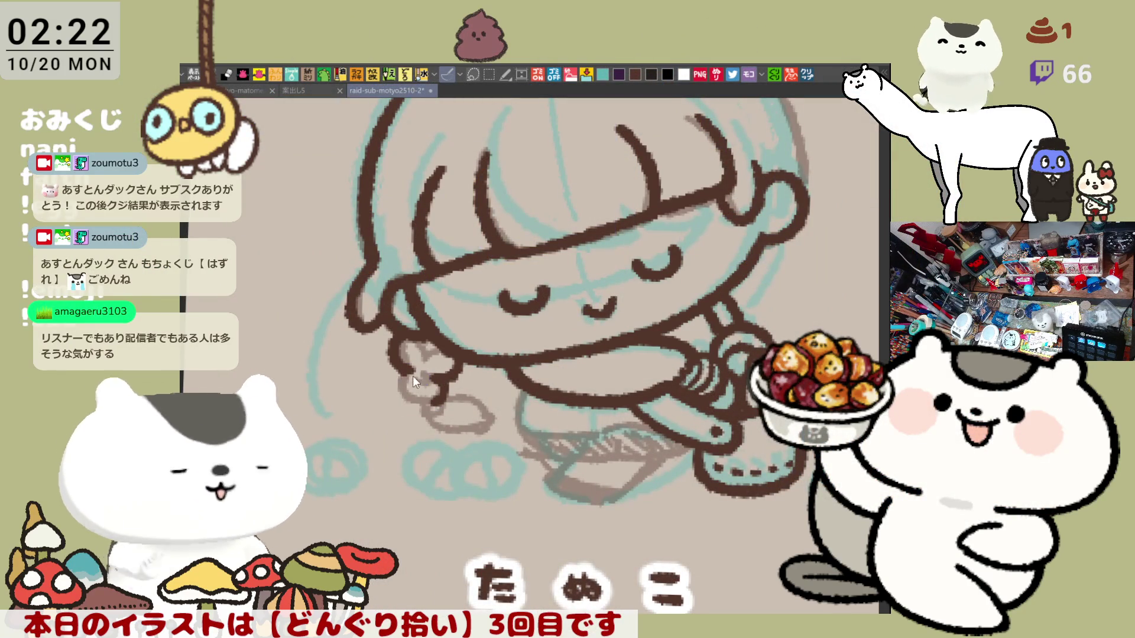
- Ink the girl's hand outline with a curled finger and its bottom edge
{"action": "mouse_move", "coordinate": [418, 349]}
{"action": "left_mouse_down"}
{"action": "mouse_move", "coordinate": [426, 384]}
{"action": "mouse_move", "coordinate": [441, 395]}
{"action": "left_mouse_up"}
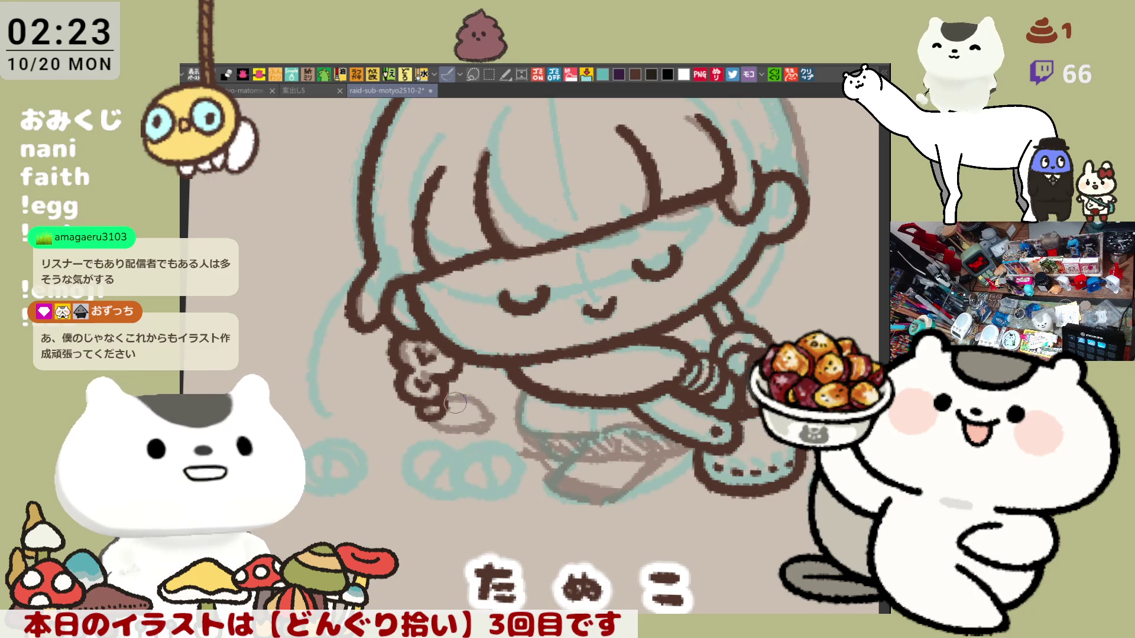
{"action": "left_click_drag", "start_coordinate": [467, 394], "coordinate": [450, 427]}
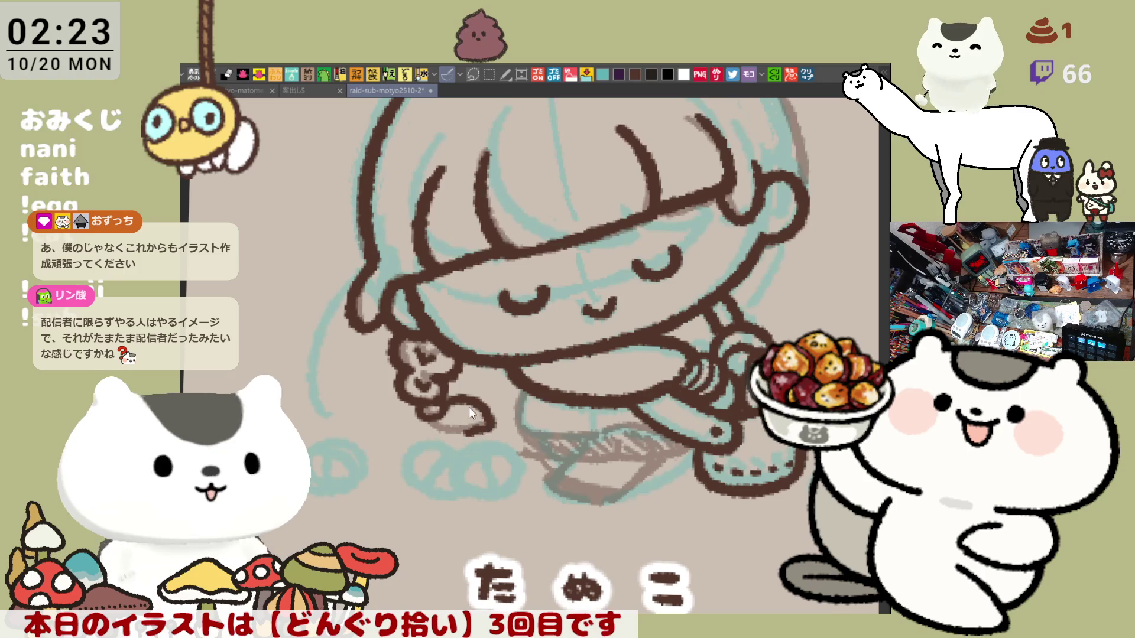
{"action": "left_click_drag", "start_coordinate": [491, 409], "coordinate": [471, 427]}
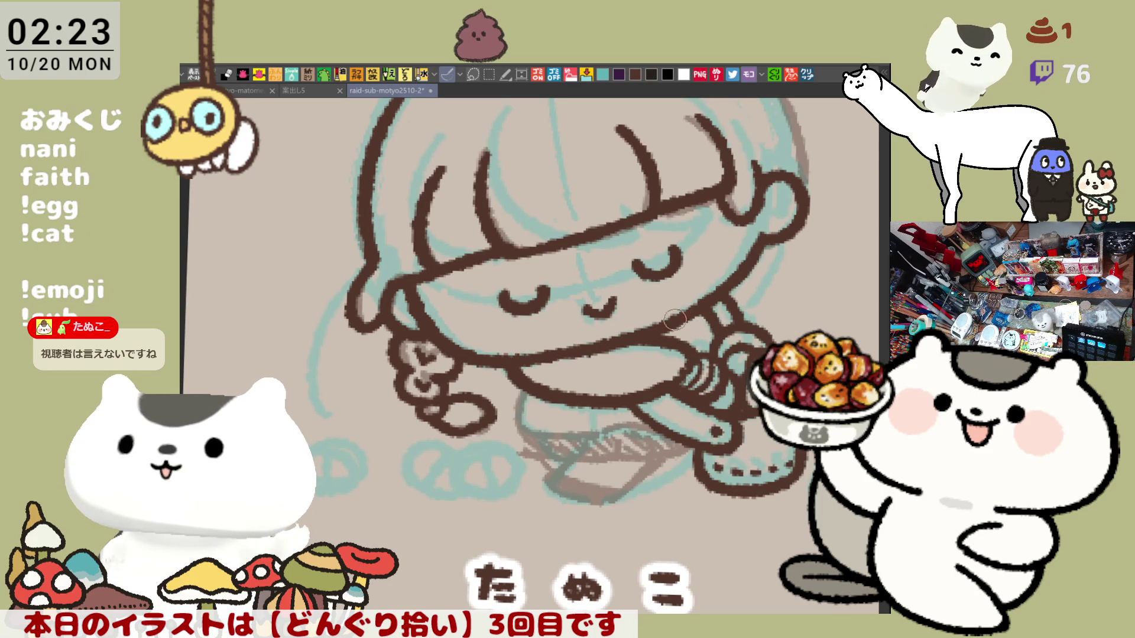
- Draw the curved line beneath the arm in dark brown
{"action": "left_click_drag", "start_coordinate": [521, 391], "coordinate": [559, 443]}
{"action": "key", "text": "ctrl+z"}
{"action": "left_click_drag", "start_coordinate": [519, 395], "coordinate": [566, 432]}
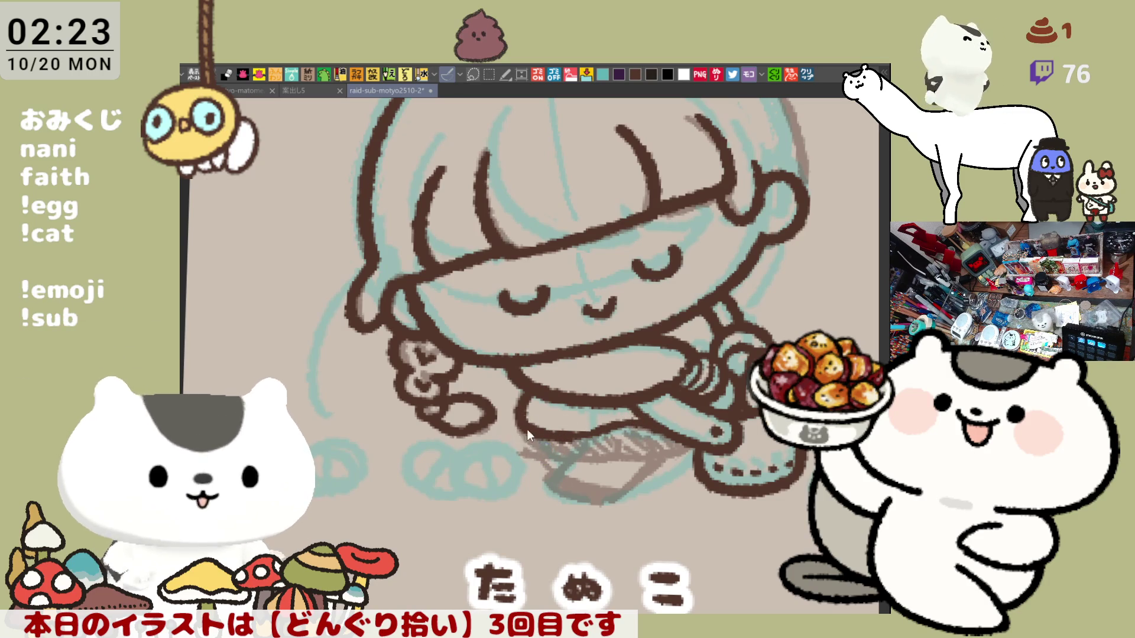
- Ink the shoe outline below the leg, extending its end to the right
{"action": "mouse_move", "coordinate": [508, 447]}
{"action": "left_mouse_down"}
{"action": "mouse_move", "coordinate": [544, 444]}
{"action": "mouse_move", "coordinate": [588, 472]}
{"action": "left_mouse_up"}
{"action": "key", "text": "ctrl+z"}
{"action": "key", "text": "ctrl+z"}
{"action": "key", "text": "ctrl+y"}
{"action": "key", "text": "ctrl+z"}
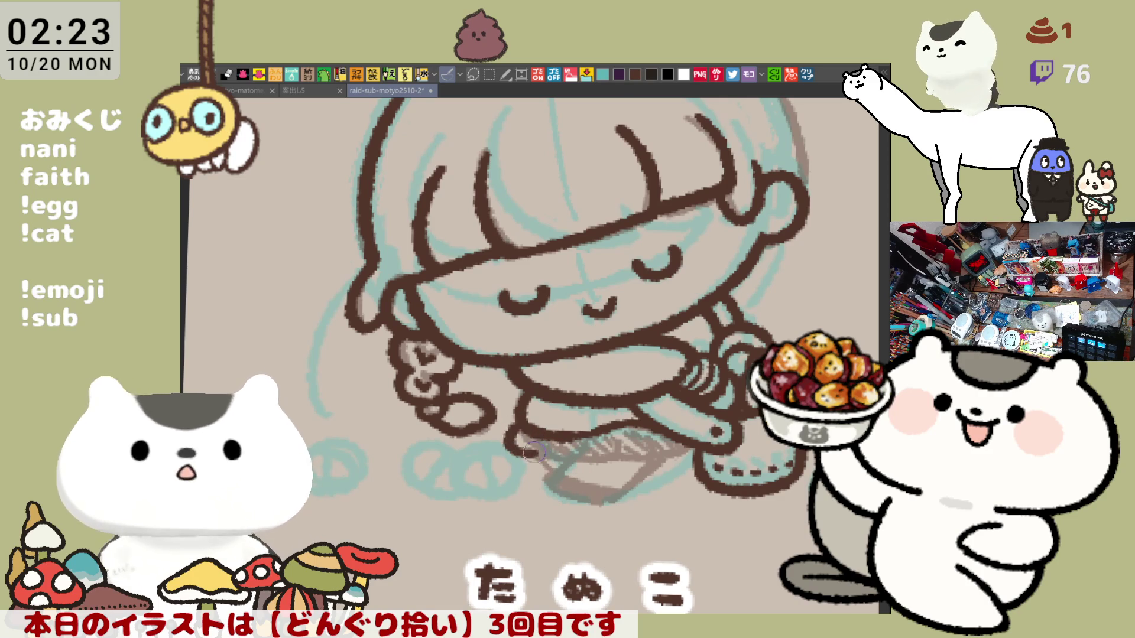
{"action": "left_click_drag", "start_coordinate": [516, 426], "coordinate": [591, 455]}
{"action": "key", "text": "ctrl+z"}
{"action": "key", "text": "ctrl+z"}
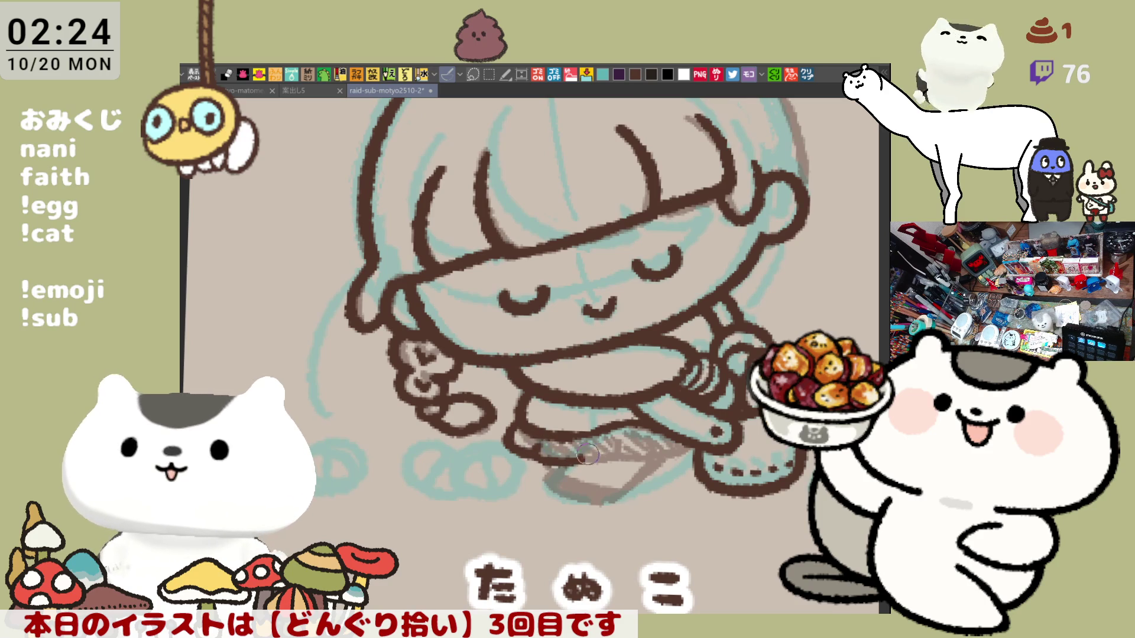
{"action": "key", "text": "ctrl+z"}
{"action": "left_click_drag", "start_coordinate": [567, 452], "coordinate": [619, 455]}
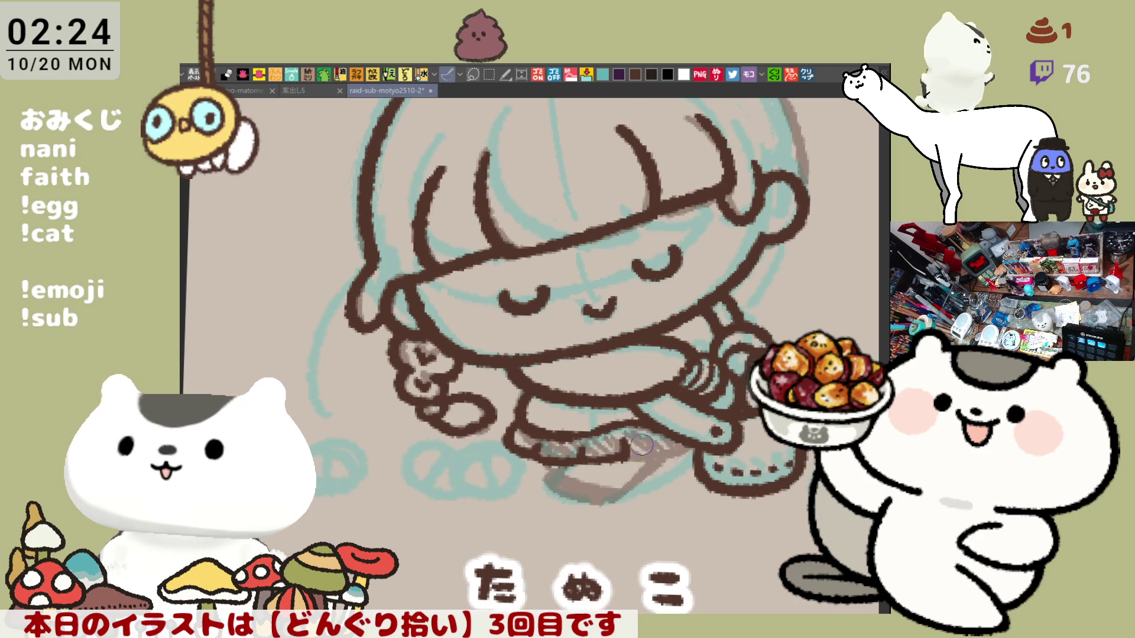
{"action": "key", "text": "ctrl+z"}
{"action": "left_click_drag", "start_coordinate": [574, 456], "coordinate": [619, 455]}
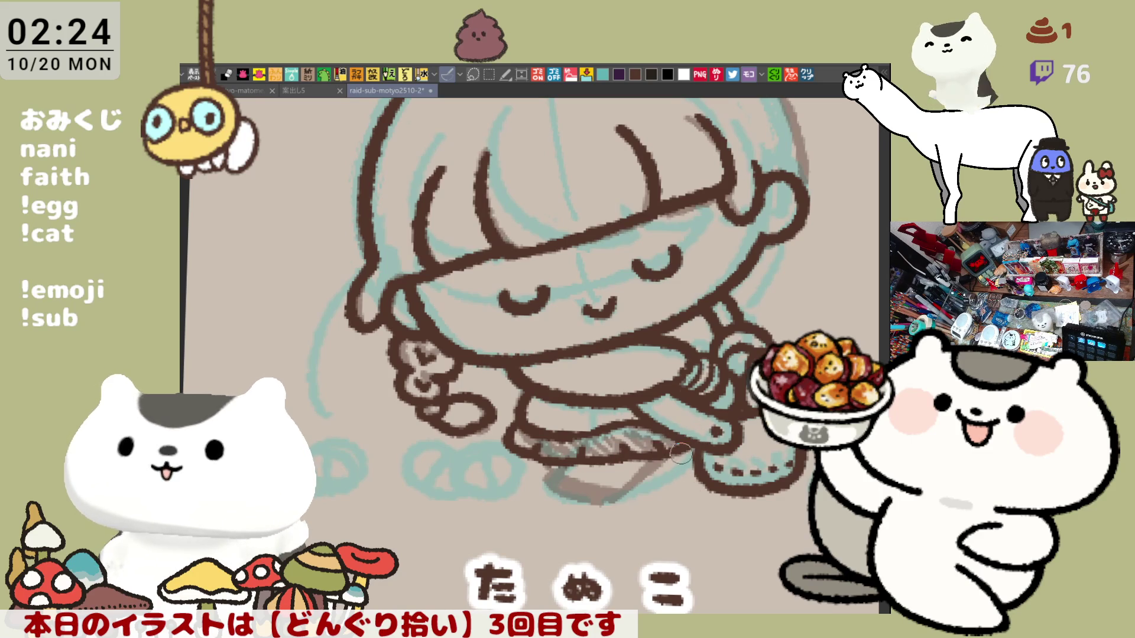
- On a rotated, mirrored view, shade under the leg and ink the leg's right outline
{"action": "key", "text": "asciicircum"}
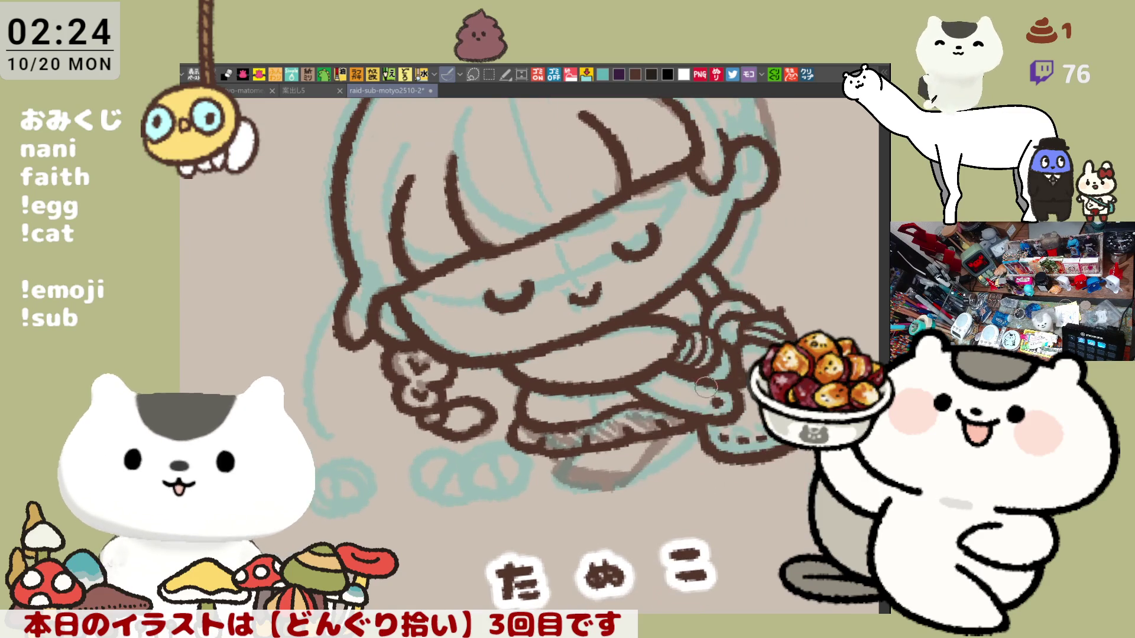
{"action": "key", "text": "asciicircum"}
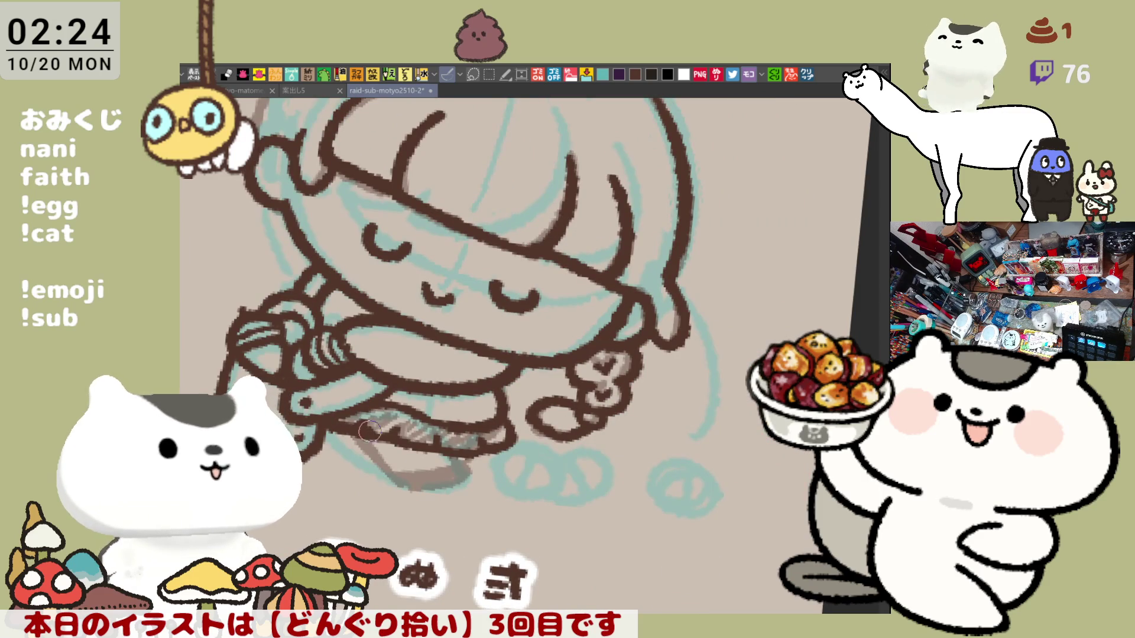
{"action": "key", "text": "h"}
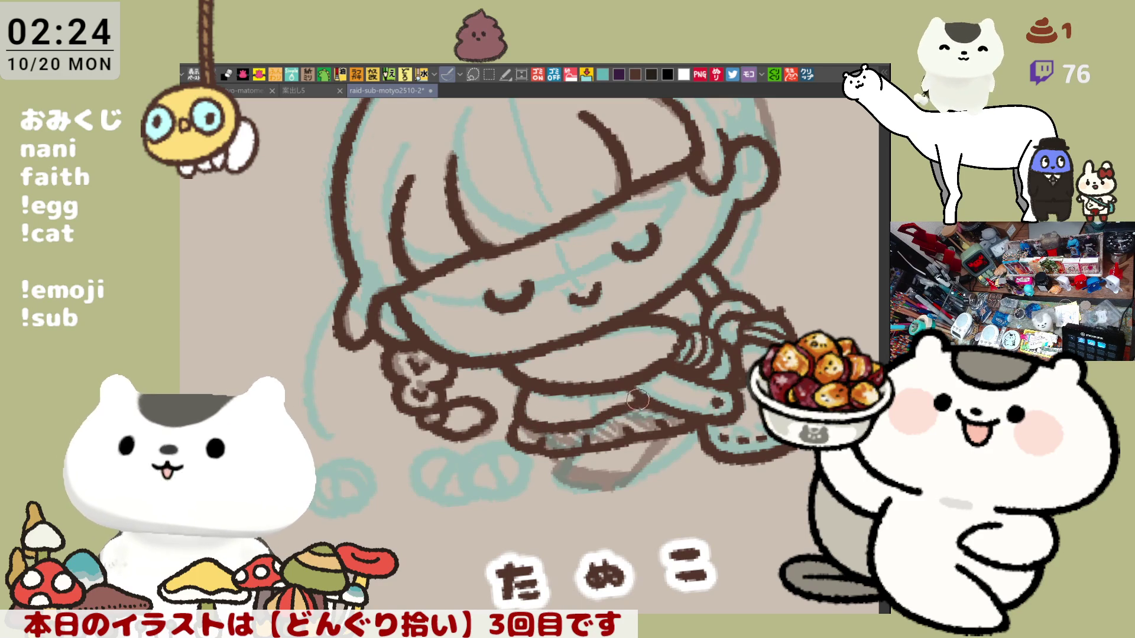
{"action": "mouse_move", "coordinate": [637, 400]}
{"action": "left_mouse_down"}
{"action": "mouse_move", "coordinate": [643, 377]}
{"action": "mouse_move", "coordinate": [547, 421]}
{"action": "left_mouse_up"}
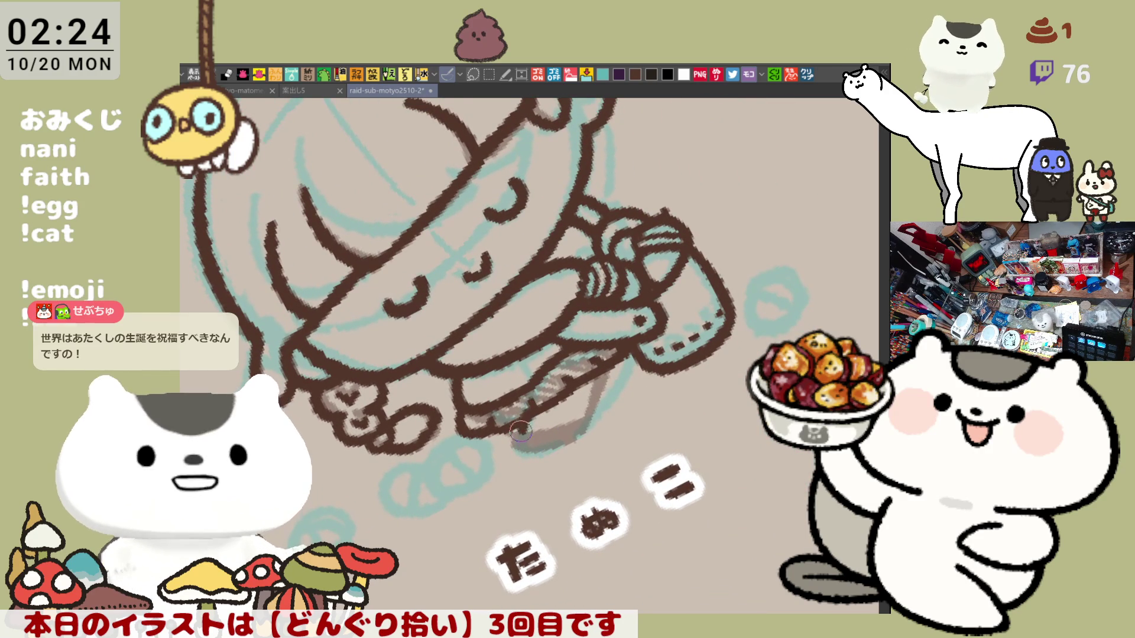
{"action": "mouse_move", "coordinate": [523, 437]}
{"action": "left_mouse_down"}
{"action": "mouse_move", "coordinate": [575, 433]}
{"action": "mouse_move", "coordinate": [597, 373]}
{"action": "left_mouse_up"}
{"action": "key", "text": "ctrl+z"}
{"action": "key", "text": "ctrl+z"}
{"action": "left_click_drag", "start_coordinate": [576, 434], "coordinate": [594, 411]}
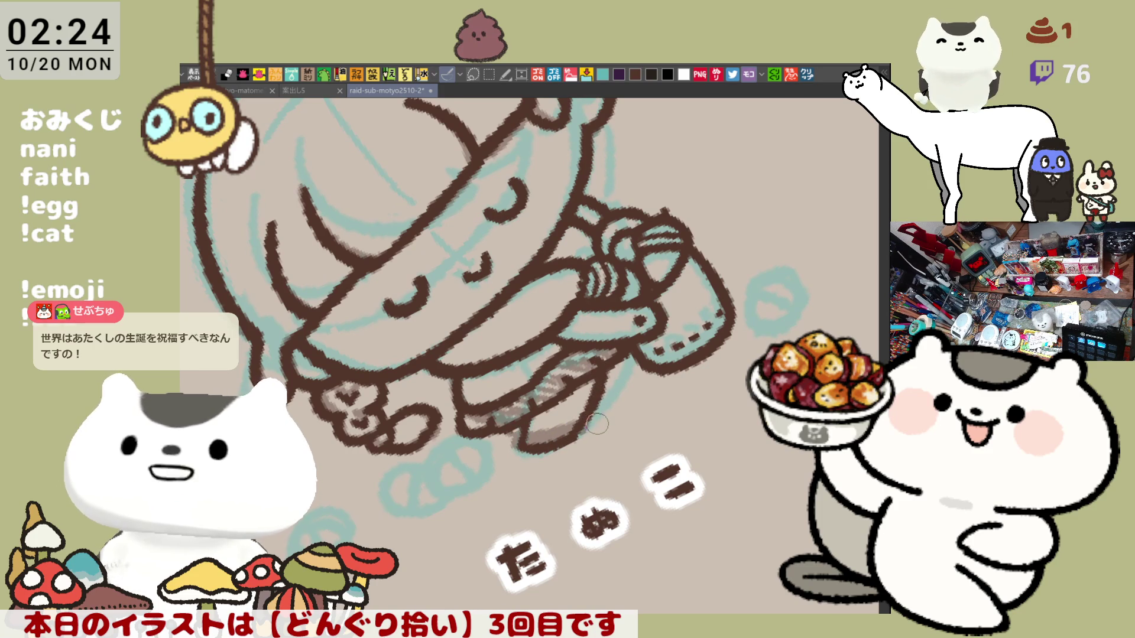
{"action": "key", "text": "h"}
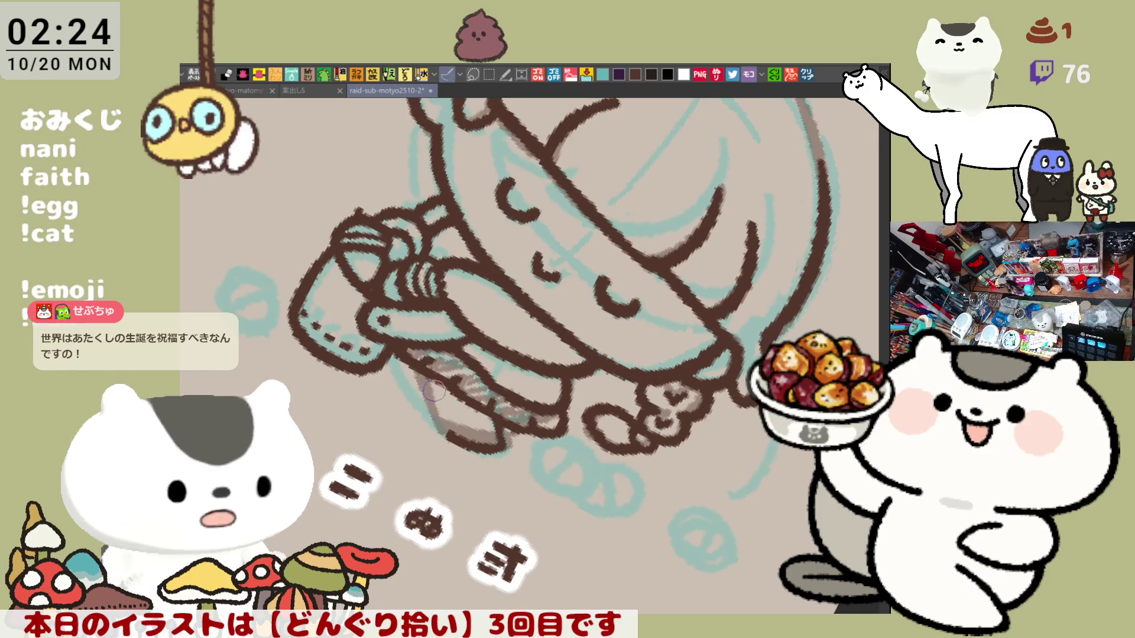
{"action": "left_click_drag", "start_coordinate": [434, 426], "coordinate": [450, 437]}
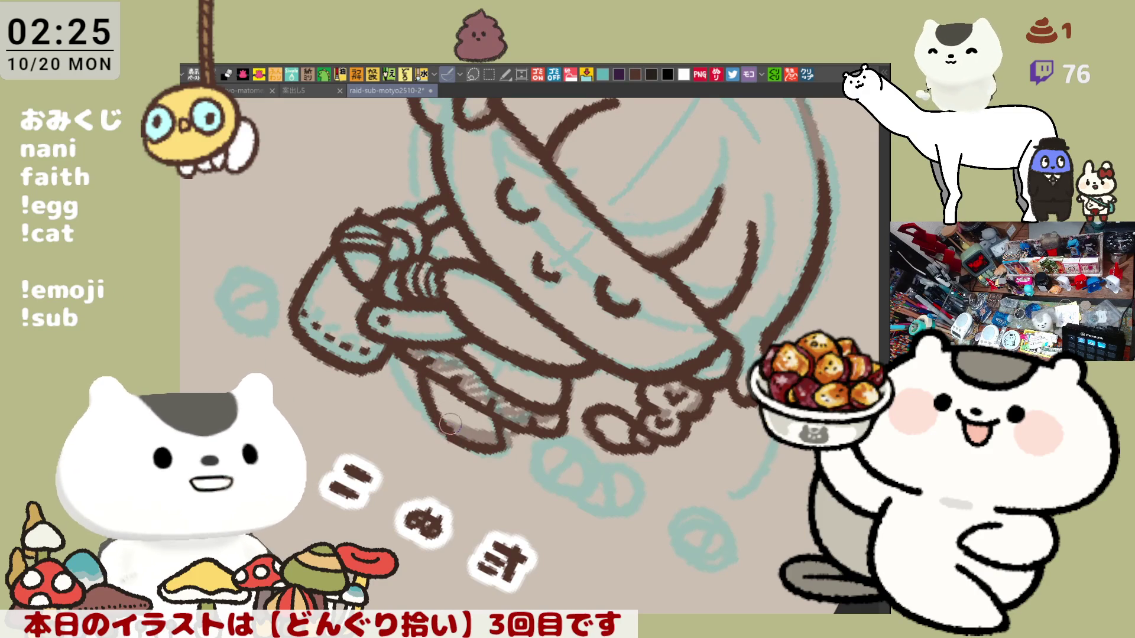
{"action": "key", "text": "minus"}
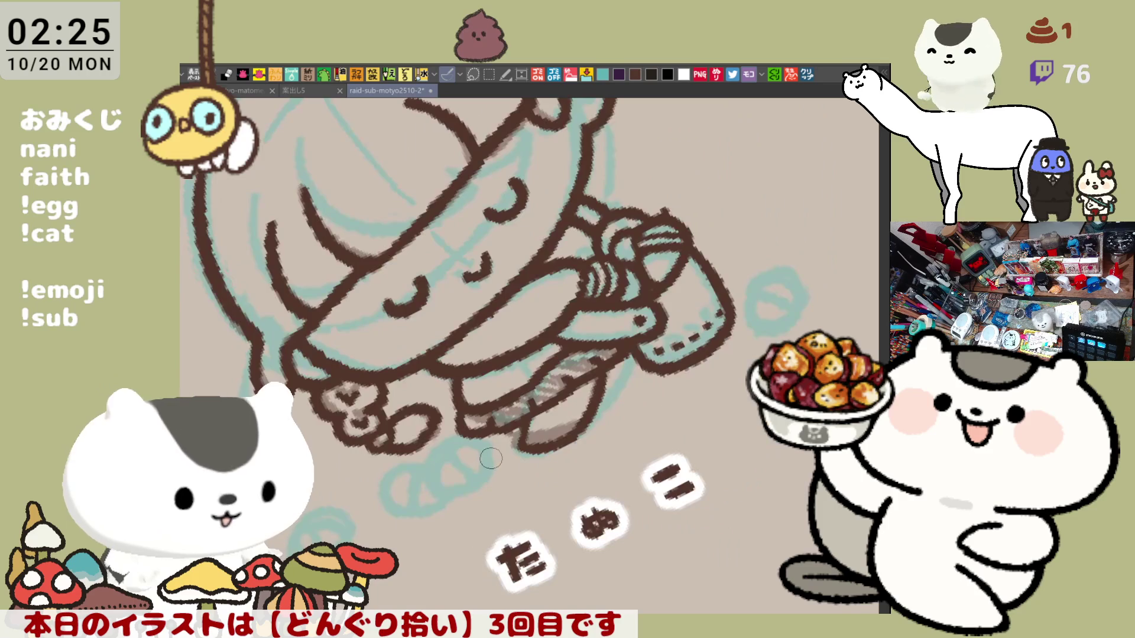
{"action": "key", "text": "minus"}
{"action": "key", "text": "minus"}
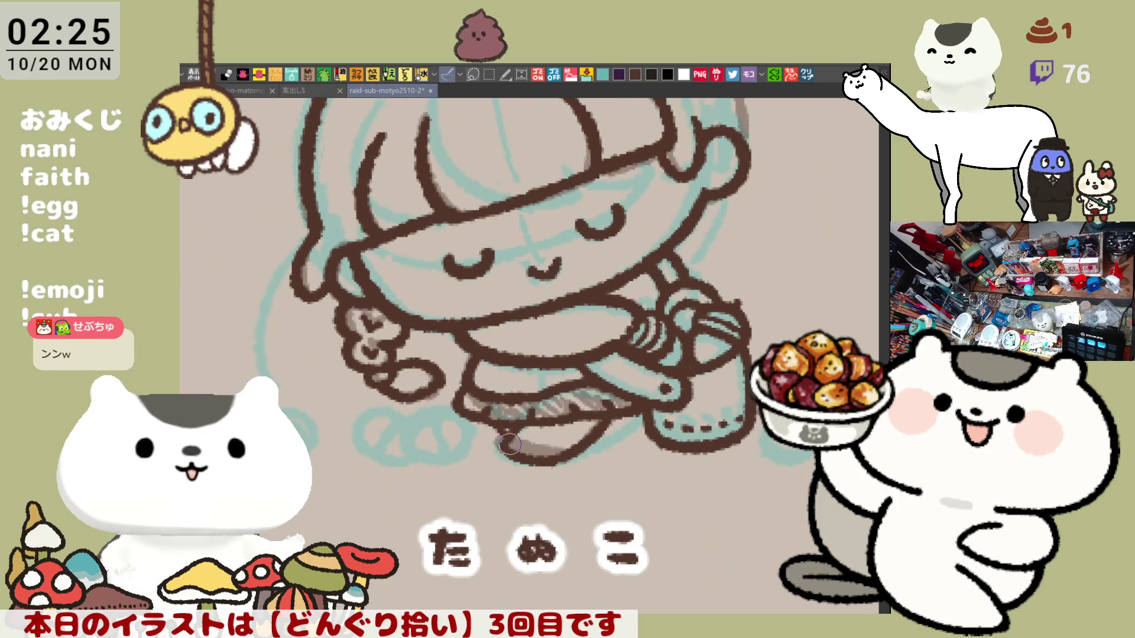
{"action": "key", "text": "asciicircum"}
{"action": "key", "text": "asciicircum"}
{"action": "key", "text": "asciicircum"}
{"action": "key", "text": "asciicircum"}
{"action": "key", "text": "asciicircum"}
{"action": "key", "text": "asciicircum"}
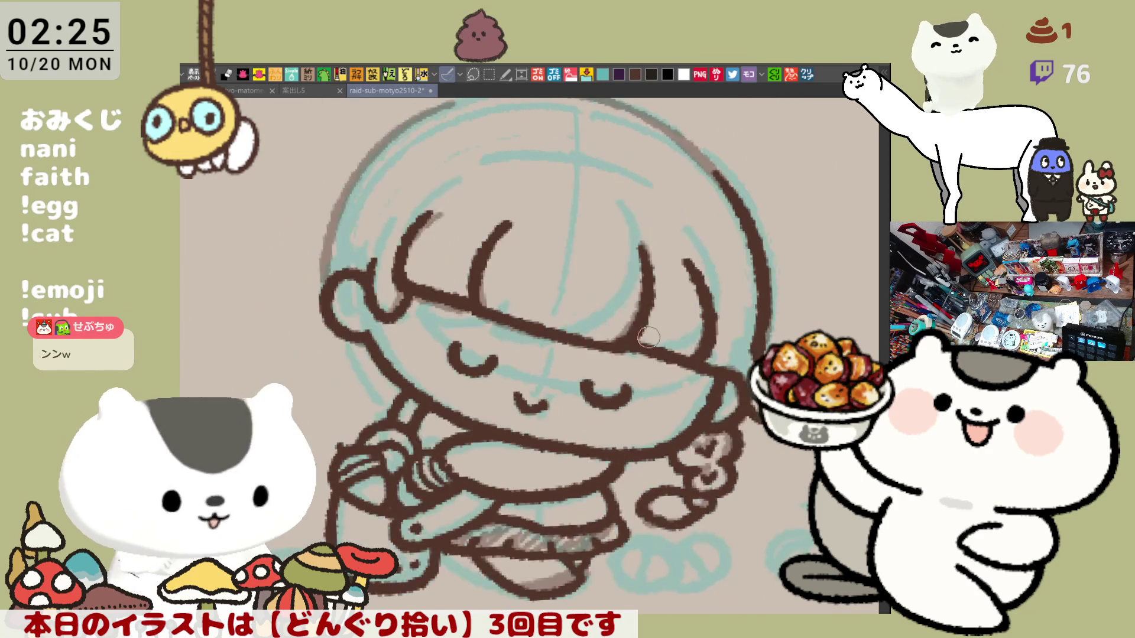
- Trace the left side of the head outline down toward the cheek
{"action": "key", "text": "minus"}
{"action": "key", "text": "minus"}
{"action": "key", "text": "minus"}
{"action": "left_click_drag", "start_coordinate": [416, 204], "coordinate": [393, 363]}
{"action": "key", "text": "ctrl+z"}
{"action": "left_click_drag", "start_coordinate": [421, 175], "coordinate": [388, 361]}
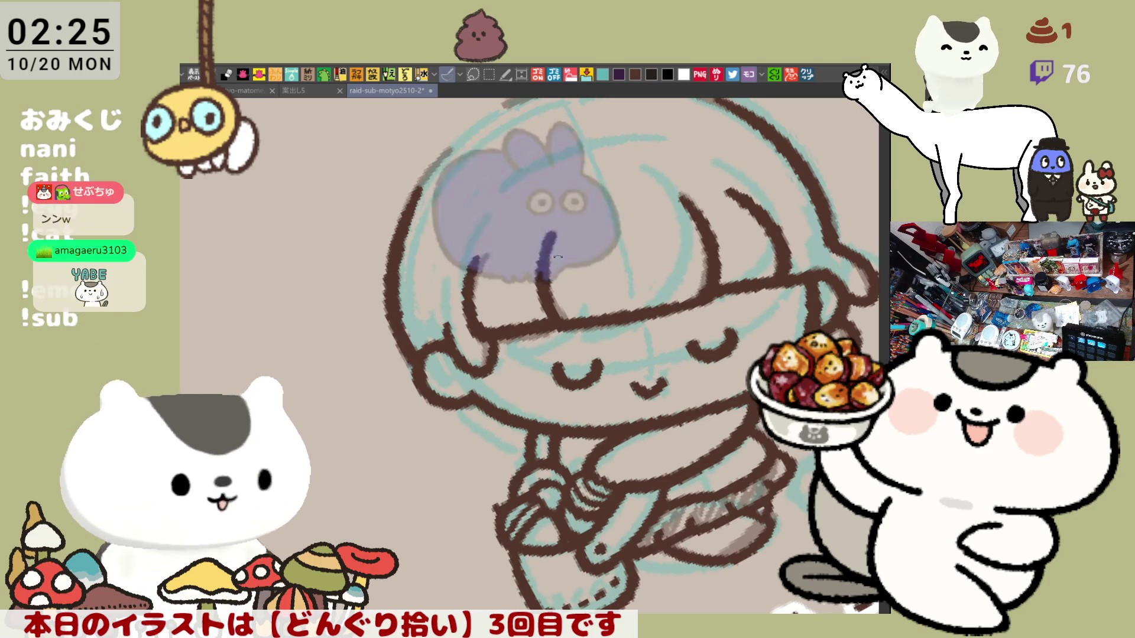
{"action": "key", "text": "minus"}
{"action": "key", "text": "minus"}
{"action": "left_click_drag", "start_coordinate": [407, 289], "coordinate": [402, 434]}
{"action": "key", "text": "ctrl+z"}
{"action": "left_click_drag", "start_coordinate": [409, 292], "coordinate": [387, 460]}
{"action": "key", "text": "ctrl+z"}
{"action": "left_click_drag", "start_coordinate": [405, 283], "coordinate": [372, 409]}
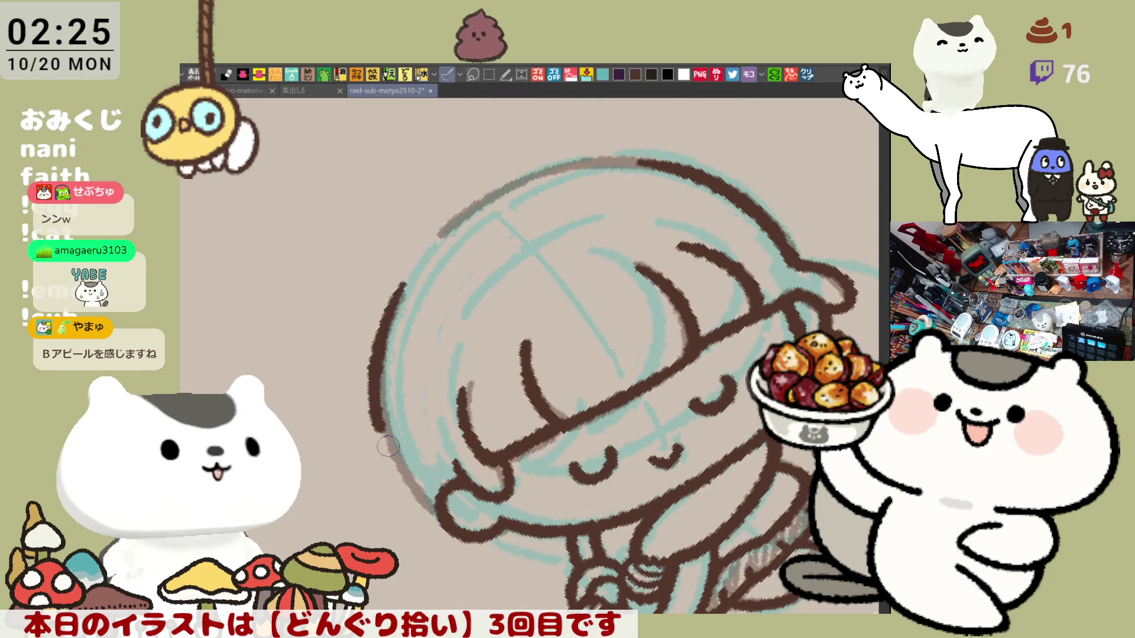
{"action": "key", "text": "ctrl+z"}
{"action": "mouse_move", "coordinate": [405, 282]}
{"action": "left_mouse_down"}
{"action": "mouse_move", "coordinate": [390, 447]}
{"action": "mouse_move", "coordinate": [435, 507]}
{"action": "left_mouse_up"}
{"action": "key", "text": "ctrl+z"}
{"action": "left_click_drag", "start_coordinate": [379, 420], "coordinate": [437, 514]}
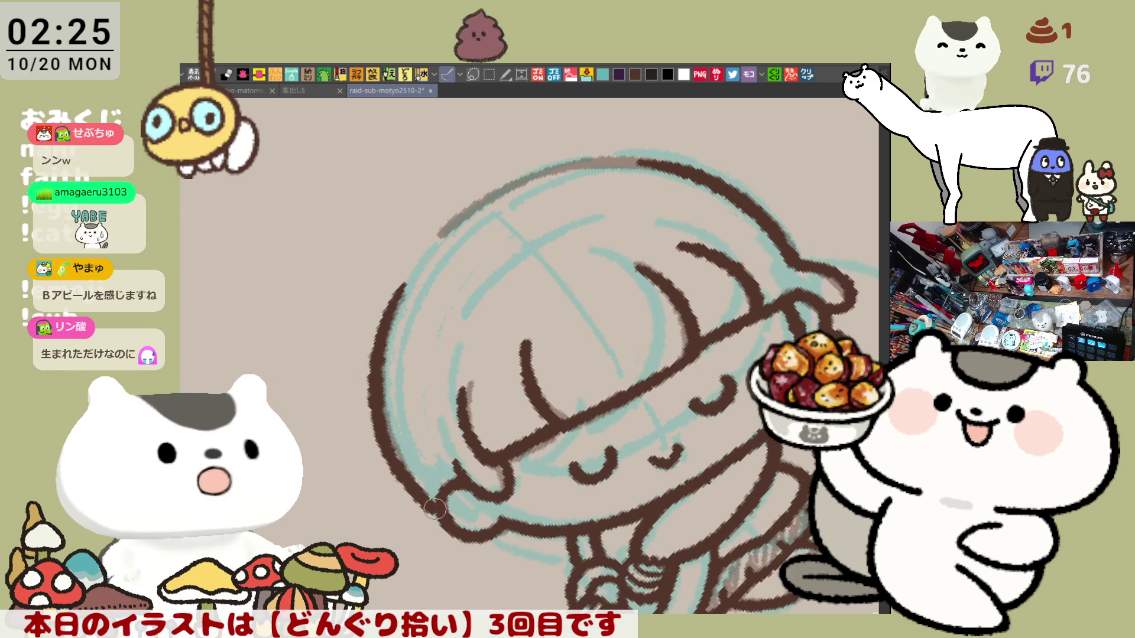
- Try an arc along the top of the head, then undo its extension
{"action": "mouse_move", "coordinate": [576, 263]}
{"action": "left_mouse_down"}
{"action": "mouse_move", "coordinate": [656, 317]}
{"action": "mouse_move", "coordinate": [591, 283]}
{"action": "left_mouse_up"}
{"action": "left_click_drag", "start_coordinate": [511, 259], "coordinate": [632, 272]}
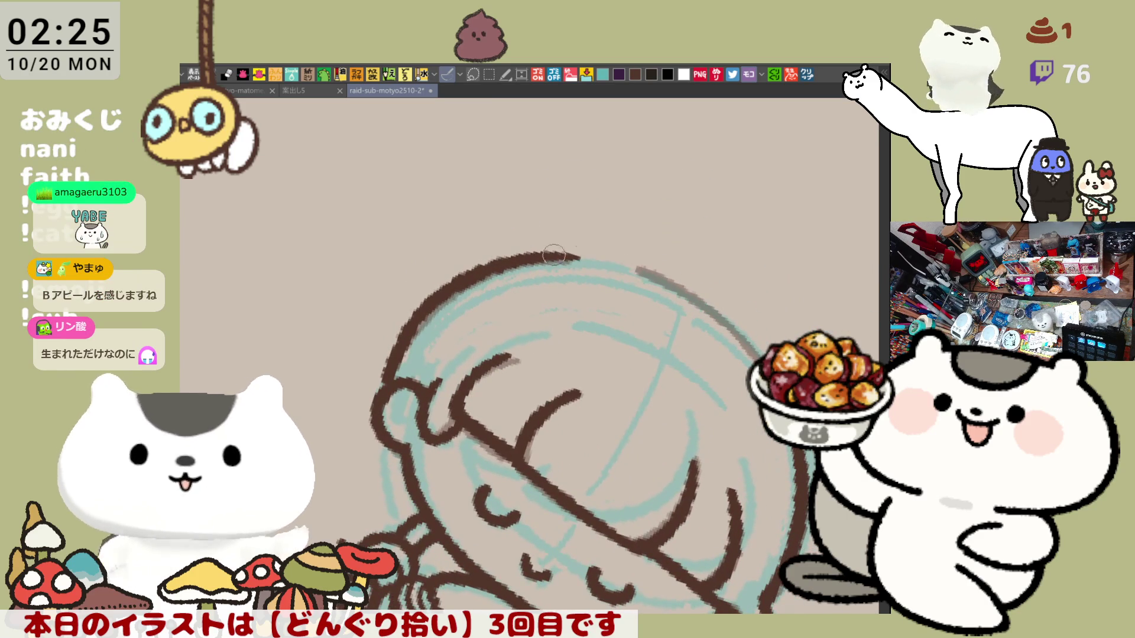
{"action": "mouse_move", "coordinate": [541, 251]}
{"action": "left_mouse_down"}
{"action": "mouse_move", "coordinate": [641, 264]}
{"action": "mouse_move", "coordinate": [656, 286]}
{"action": "left_mouse_up"}
{"action": "key", "text": "ctrl+z"}
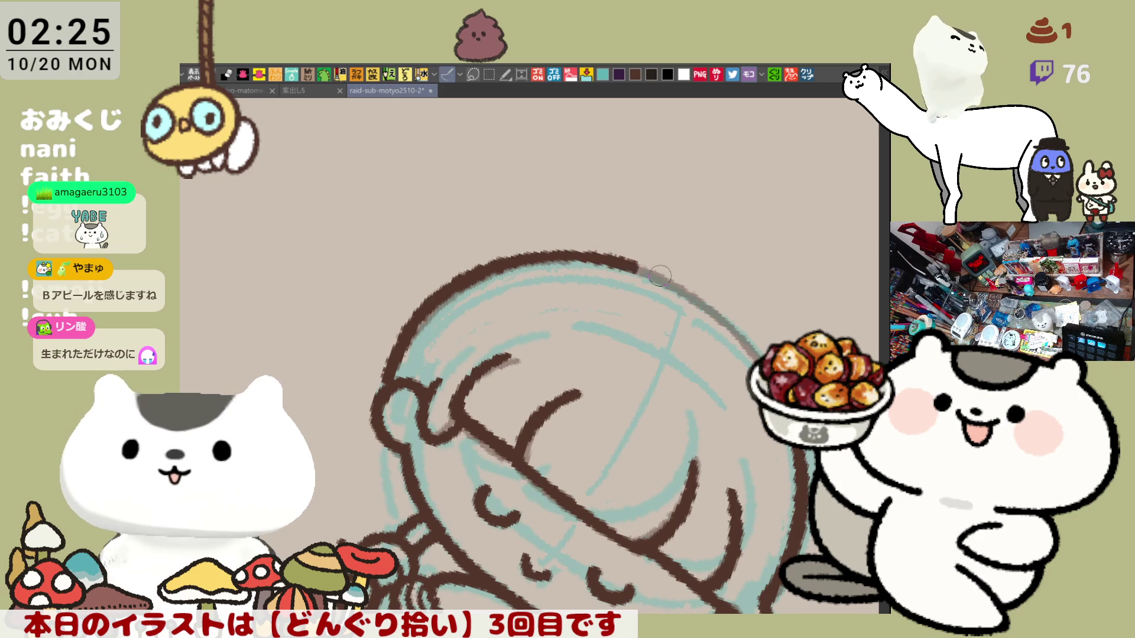
- Redraw the left head outline as one continuous dark brown line
{"action": "key", "text": "r"}
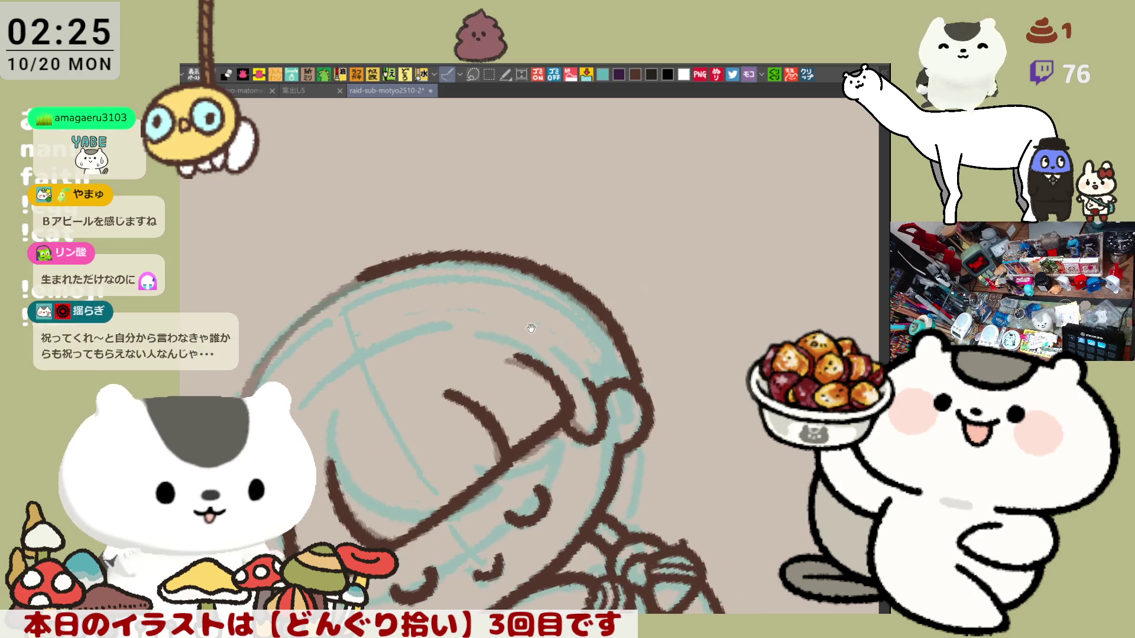
{"action": "key", "text": "r"}
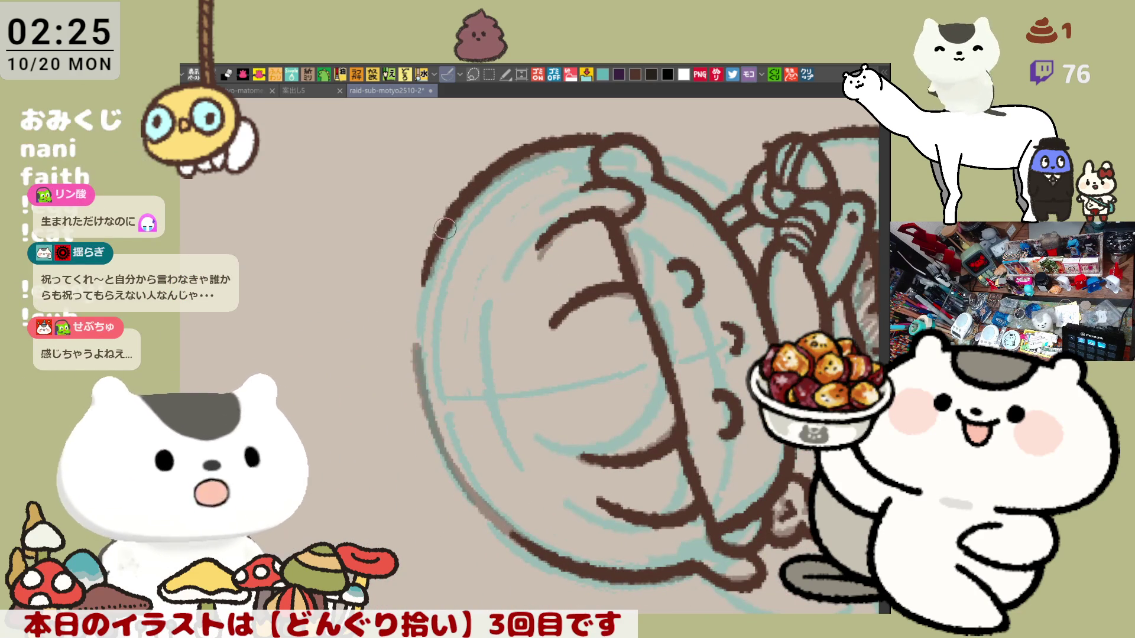
{"action": "mouse_move", "coordinate": [435, 237]}
{"action": "left_mouse_down"}
{"action": "mouse_move", "coordinate": [417, 290]}
{"action": "mouse_move", "coordinate": [414, 372]}
{"action": "left_mouse_up"}
{"action": "key", "text": "ctrl+z"}
{"action": "left_click_drag", "start_coordinate": [428, 248], "coordinate": [414, 378]}
{"action": "key", "text": "ctrl+z"}
{"action": "left_click_drag", "start_coordinate": [440, 245], "coordinate": [413, 378]}
{"action": "key", "text": "ctrl+z"}
{"action": "left_click_drag", "start_coordinate": [455, 210], "coordinate": [413, 375]}
{"action": "key", "text": "ctrl+z"}
{"action": "left_click_drag", "start_coordinate": [437, 241], "coordinate": [414, 378]}
{"action": "key", "text": "ctrl+z"}
{"action": "left_click_drag", "start_coordinate": [438, 248], "coordinate": [417, 381]}
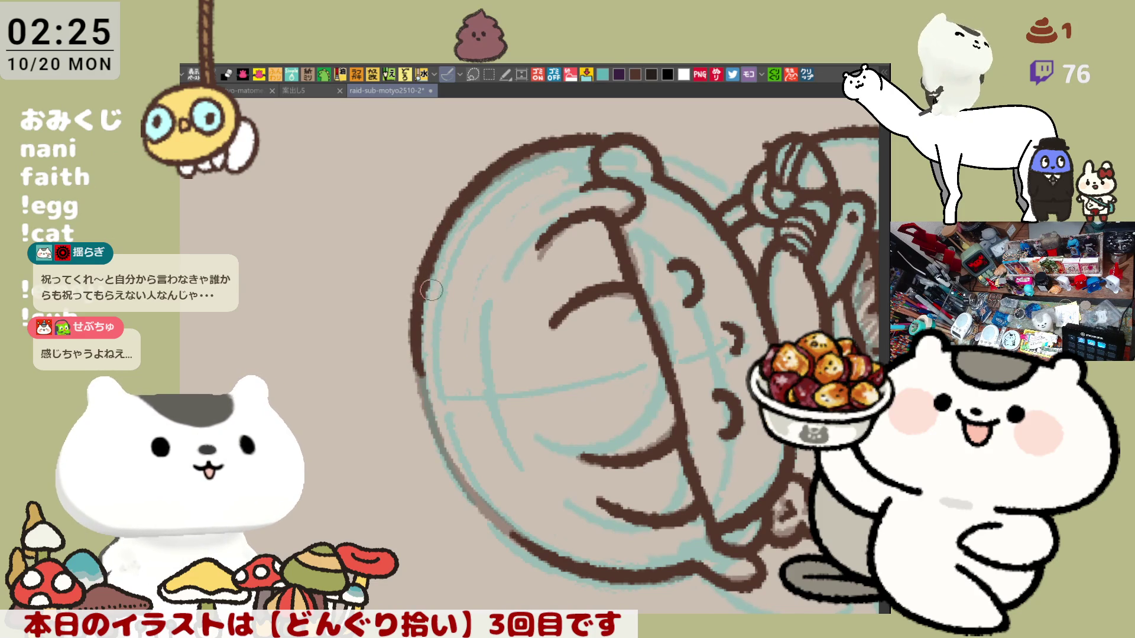
- Ink the rounded outline across the top of the head to the right curve
{"action": "left_click_drag", "start_coordinate": [430, 289], "coordinate": [637, 333]}
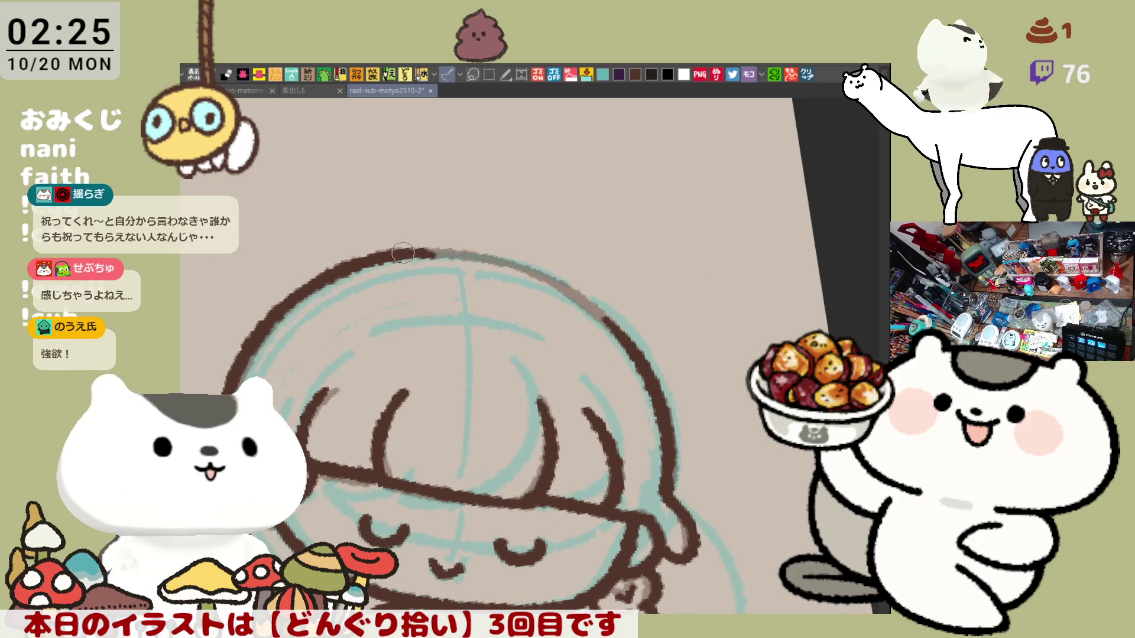
{"action": "left_click_drag", "start_coordinate": [397, 254], "coordinate": [498, 263]}
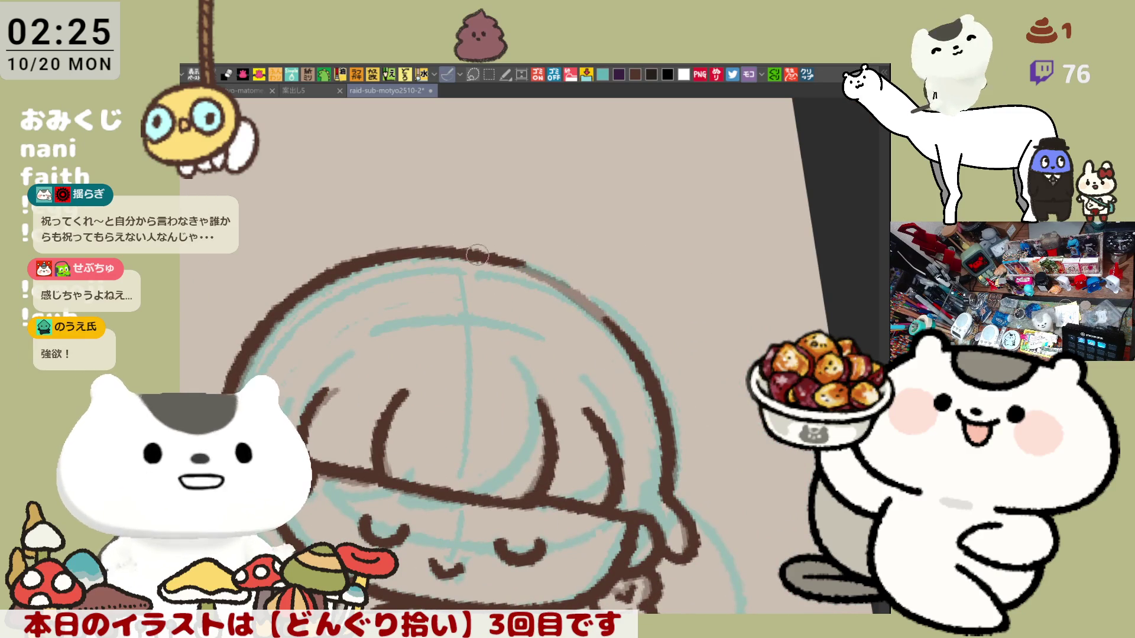
{"action": "left_click_drag", "start_coordinate": [553, 276], "coordinate": [577, 294]}
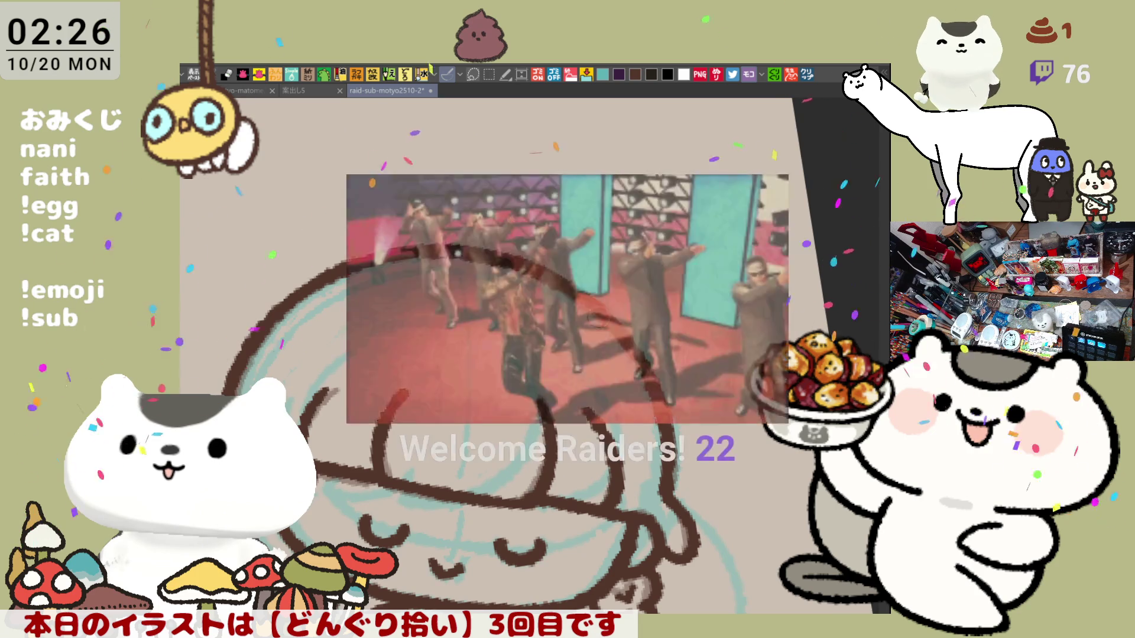
- Save the illustration with Ctrl+S and pan down to show more of the drawing
{"action": "key", "text": "ctrl+s"}
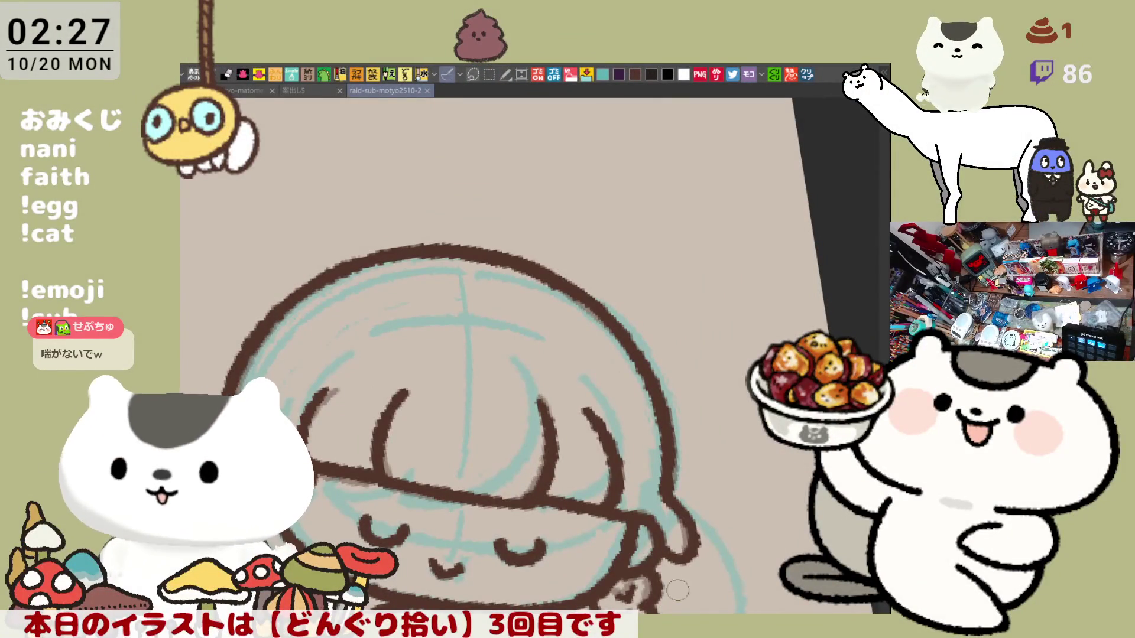
{"action": "left_click_drag", "start_coordinate": [603, 468], "coordinate": [580, 381]}
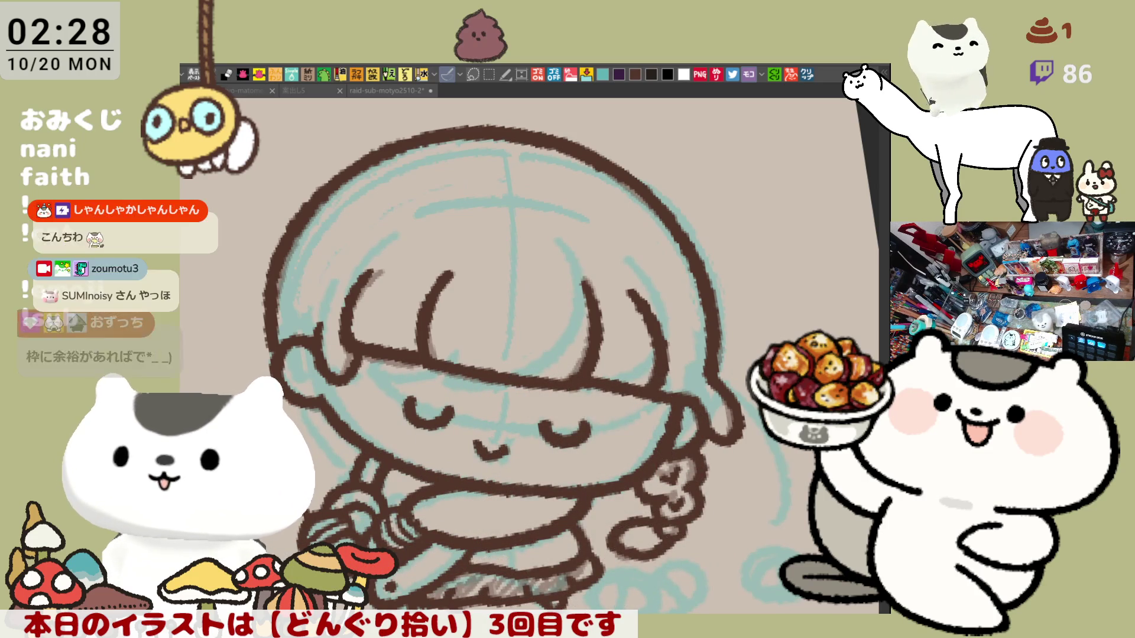
- On a mirrored, zoomed view, redraw the hair lines beside the face's left side
{"action": "scroll", "coordinate": [615, 456], "scroll_direction": "down", "scroll_amount": 3}
{"action": "scroll", "coordinate": [615, 456], "scroll_direction": "down", "scroll_amount": 2}
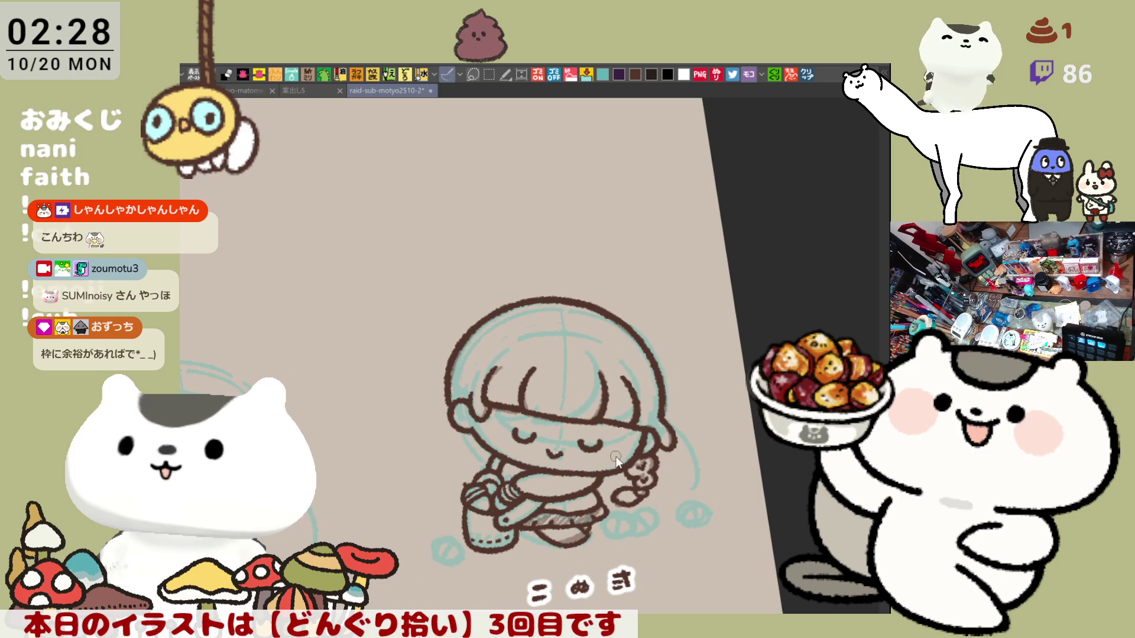
{"action": "key", "text": "h"}
{"action": "scroll", "coordinate": [525, 371], "scroll_direction": "up", "scroll_amount": 2}
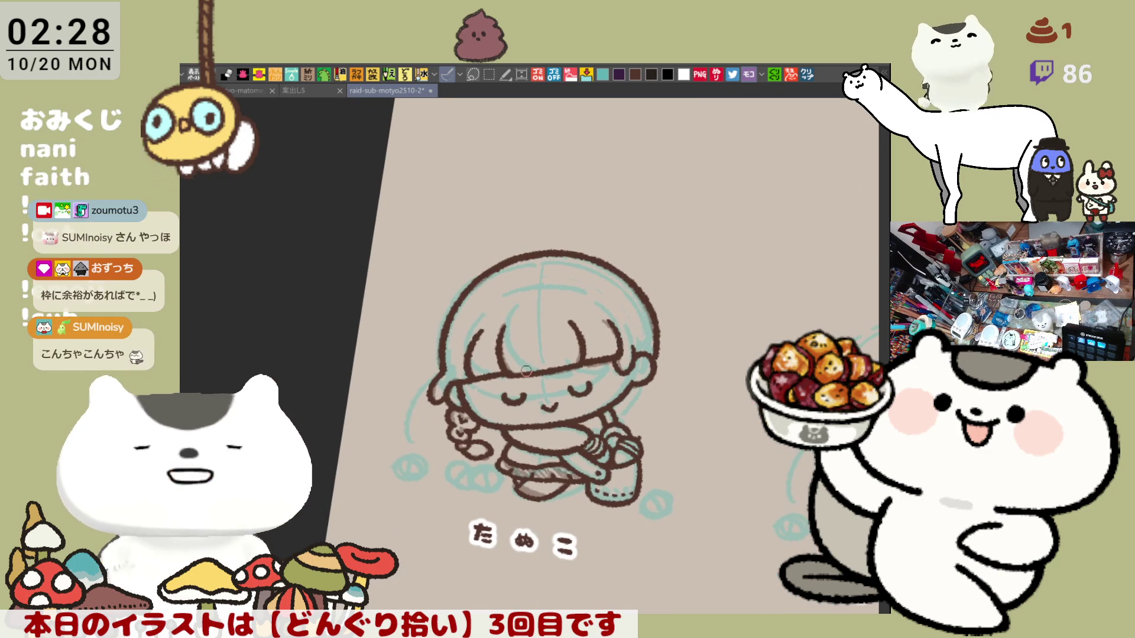
{"action": "scroll", "coordinate": [525, 371], "scroll_direction": "up", "scroll_amount": 3}
{"action": "scroll", "coordinate": [521, 355], "scroll_direction": "up", "scroll_amount": 1}
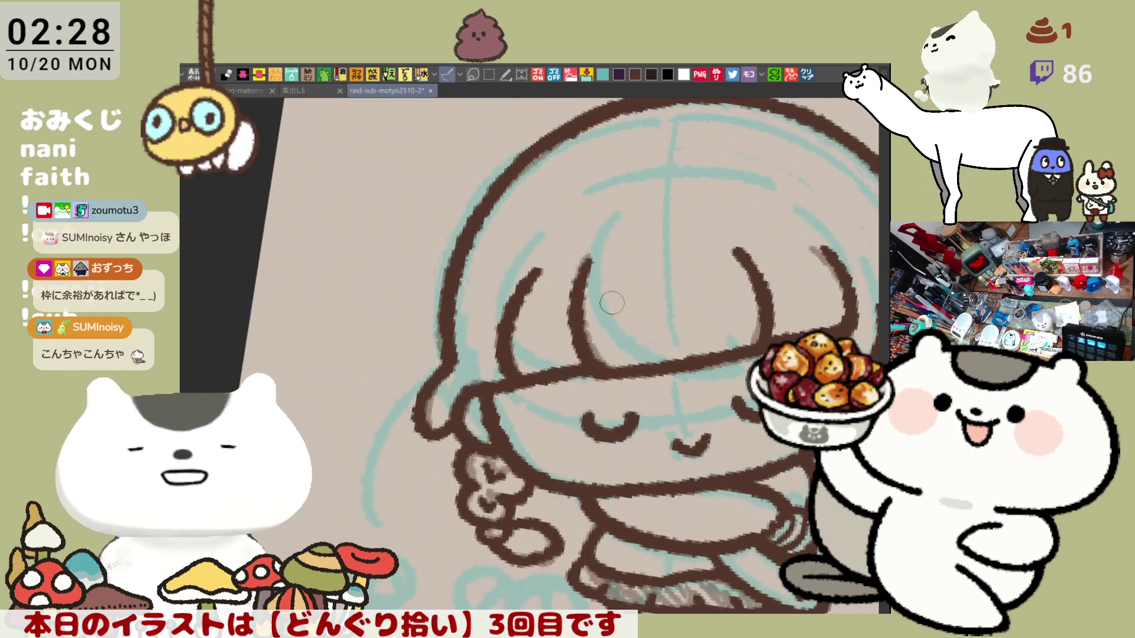
{"action": "left_click_drag", "start_coordinate": [521, 355], "coordinate": [458, 371]}
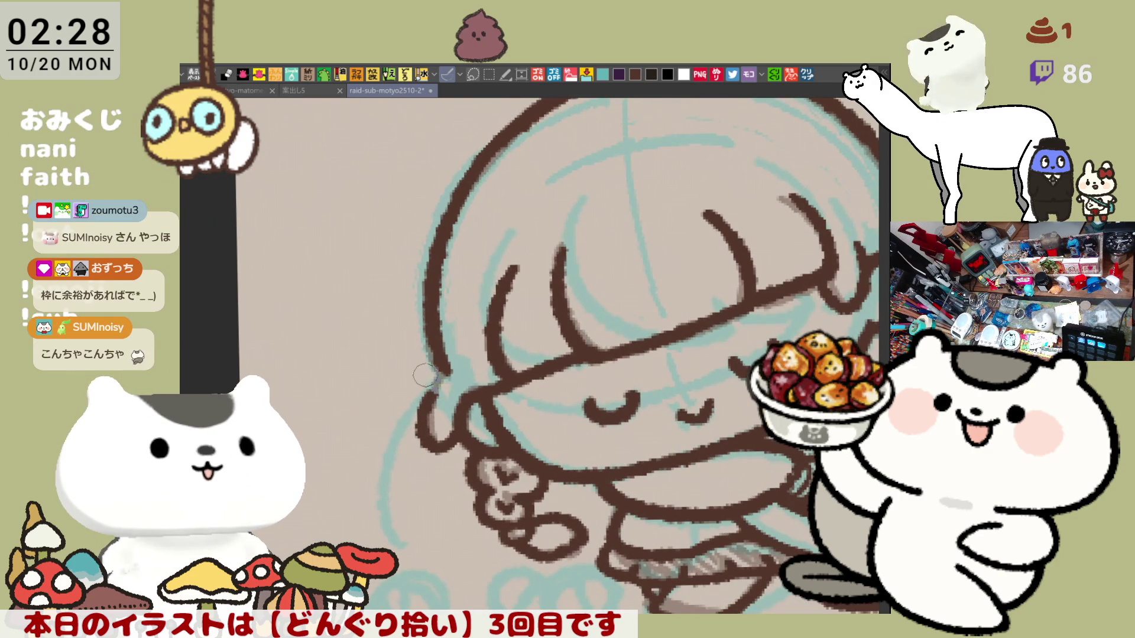
{"action": "left_click_drag", "start_coordinate": [431, 406], "coordinate": [426, 453]}
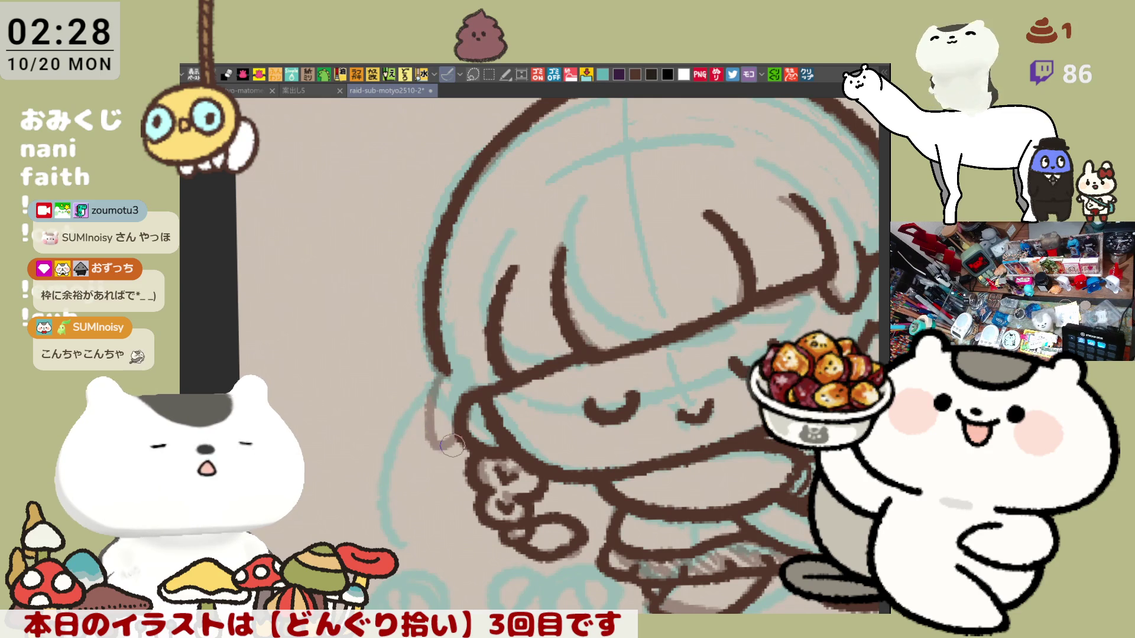
{"action": "left_click_drag", "start_coordinate": [440, 370], "coordinate": [433, 448]}
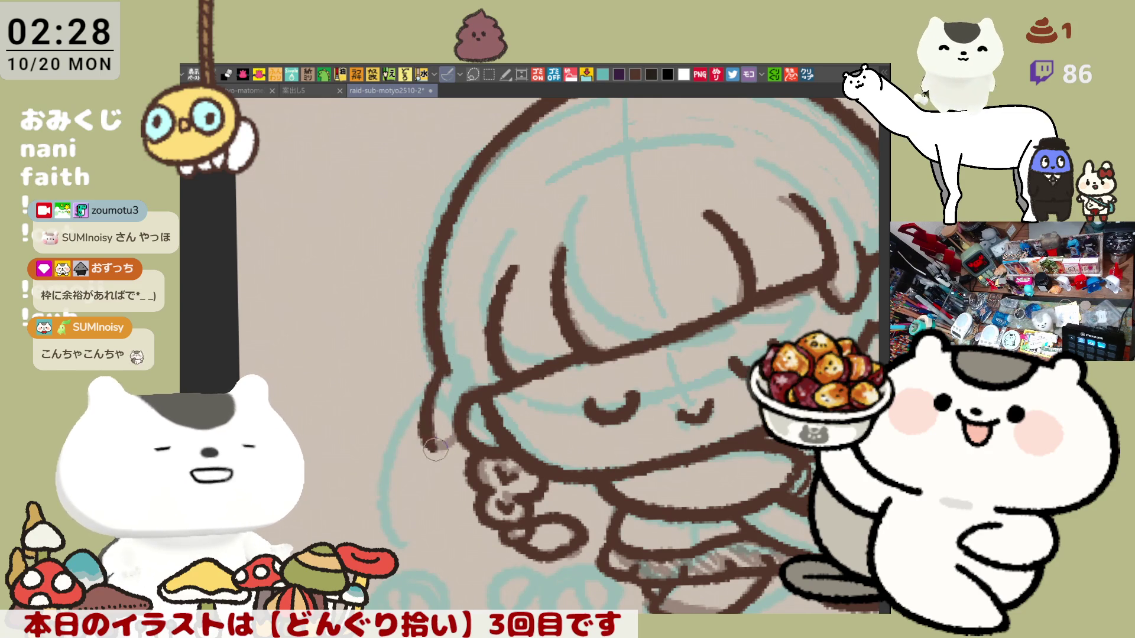
{"action": "left_click_drag", "start_coordinate": [442, 355], "coordinate": [438, 439]}
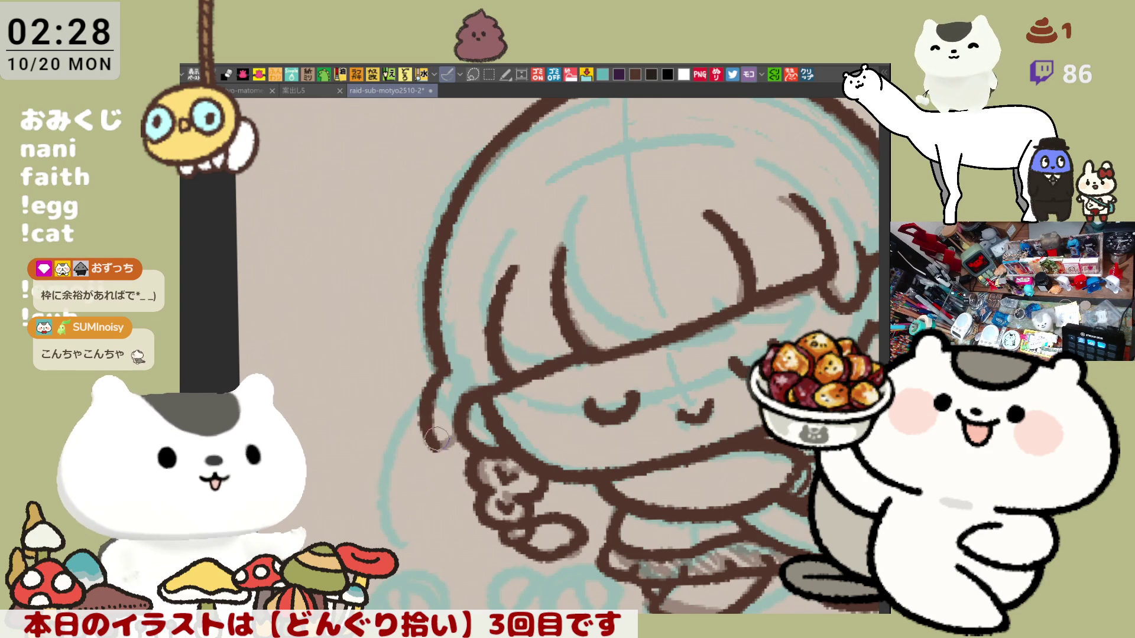
{"action": "mouse_move", "coordinate": [440, 422]}
{"action": "left_mouse_down"}
{"action": "mouse_move", "coordinate": [460, 461]}
{"action": "mouse_move", "coordinate": [619, 427]}
{"action": "mouse_move", "coordinate": [499, 351]}
{"action": "left_mouse_up"}
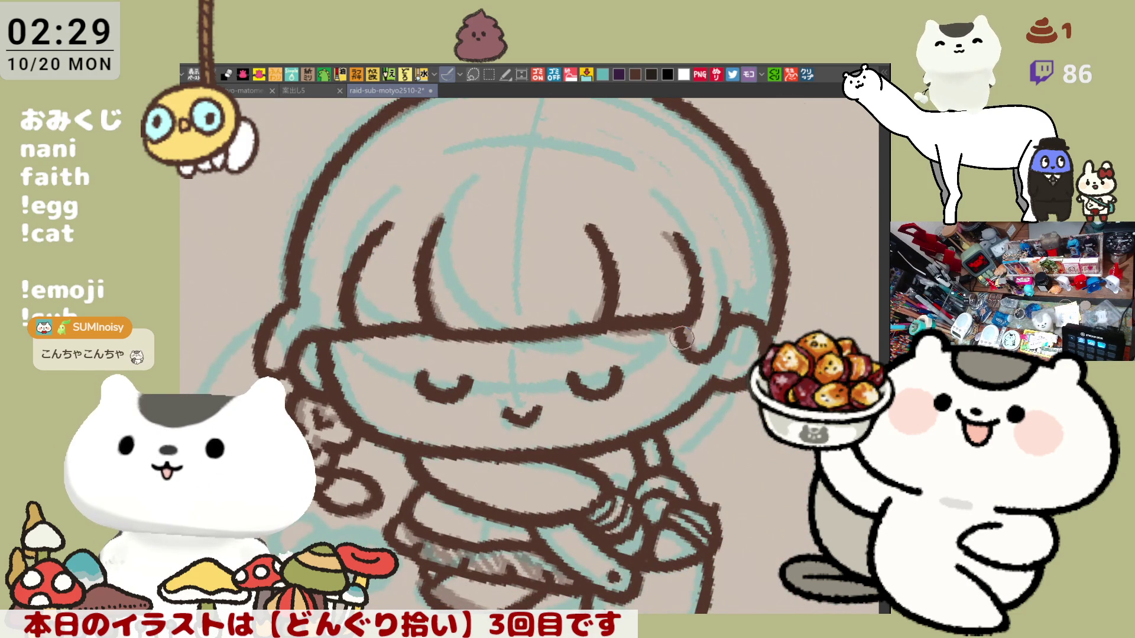
- Redraw the bangs' right-end curve and the right hair strand tip
{"action": "left_click_drag", "start_coordinate": [686, 340], "coordinate": [720, 350]}
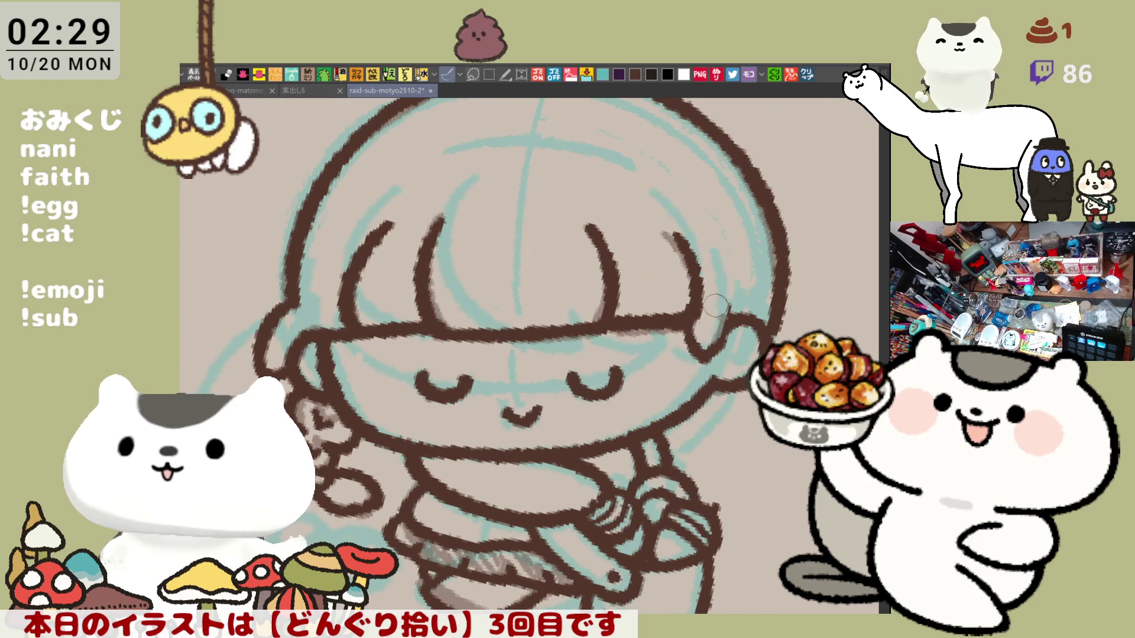
{"action": "mouse_move", "coordinate": [729, 285]}
{"action": "left_mouse_down"}
{"action": "mouse_move", "coordinate": [738, 319]}
{"action": "mouse_move", "coordinate": [707, 355]}
{"action": "mouse_move", "coordinate": [673, 318]}
{"action": "left_mouse_up"}
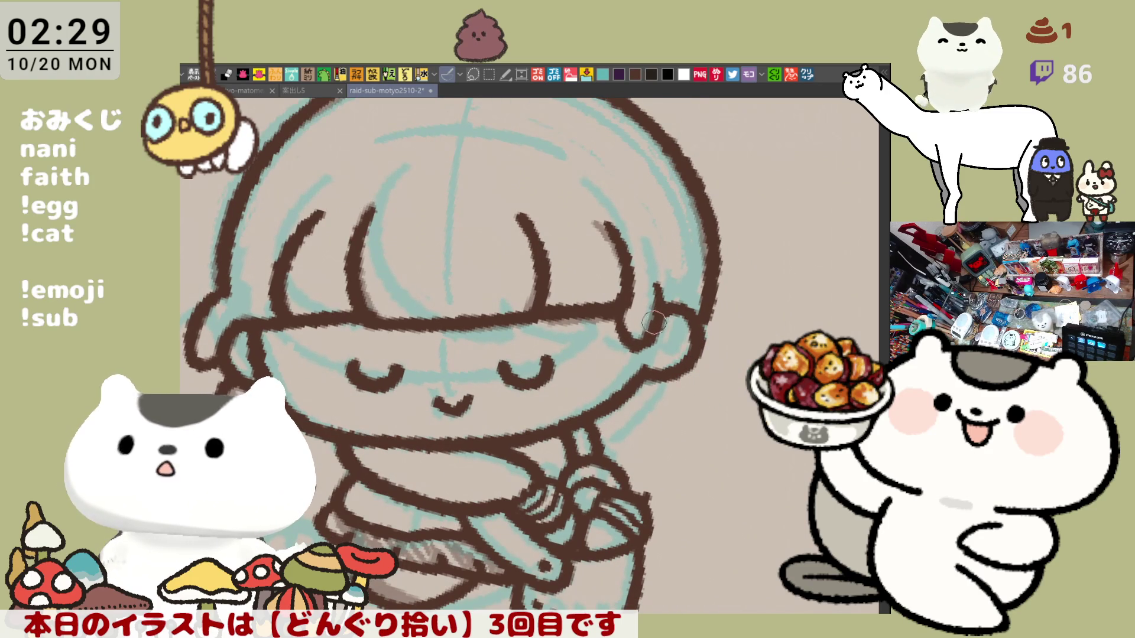
{"action": "left_click_drag", "start_coordinate": [626, 328], "coordinate": [623, 319]}
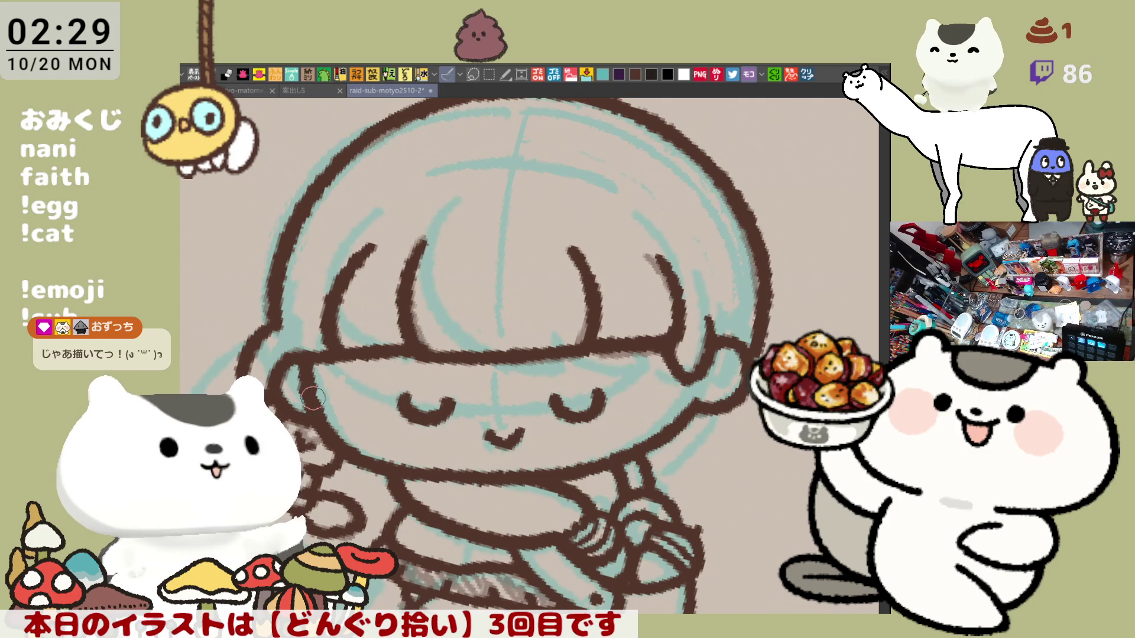
{"action": "left_click_drag", "start_coordinate": [703, 319], "coordinate": [695, 357]}
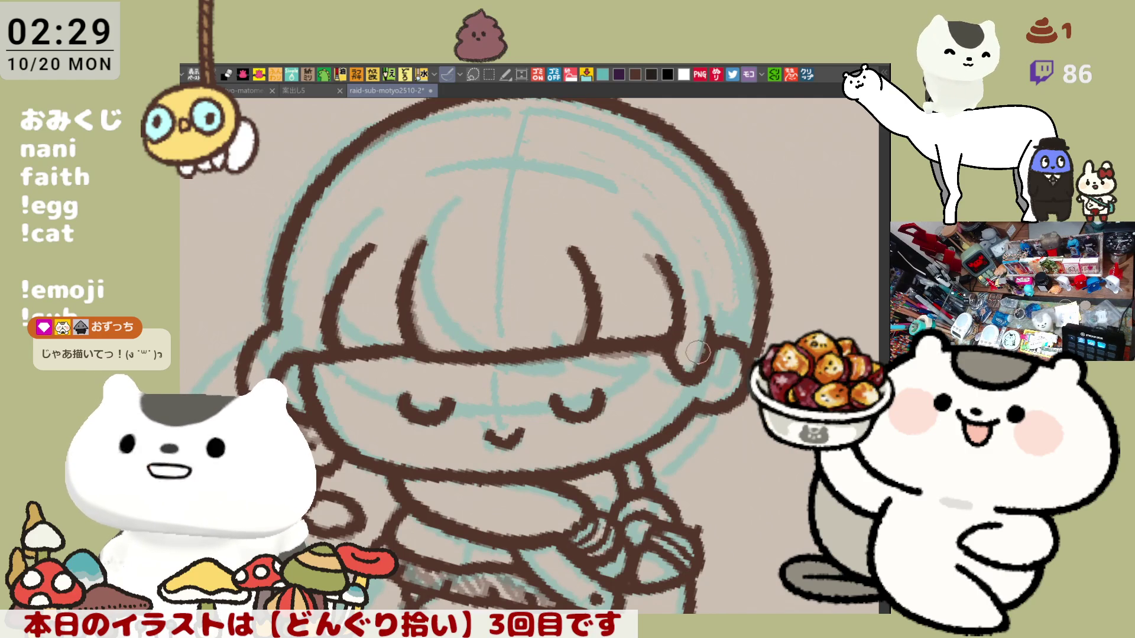
- Erase and redraw the upper left hair strand in brown, then recentre on the face
{"action": "scroll", "coordinate": [695, 323], "scroll_direction": "up", "scroll_amount": 2}
{"action": "left_click_drag", "start_coordinate": [401, 271], "coordinate": [386, 312]}
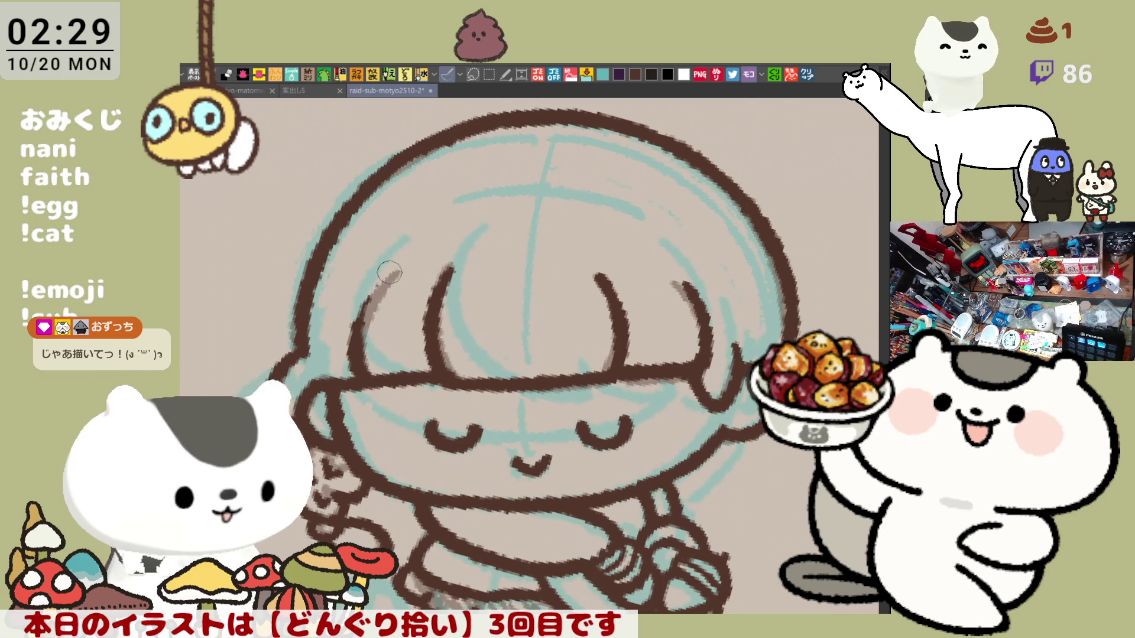
{"action": "left_click_drag", "start_coordinate": [358, 343], "coordinate": [382, 297]}
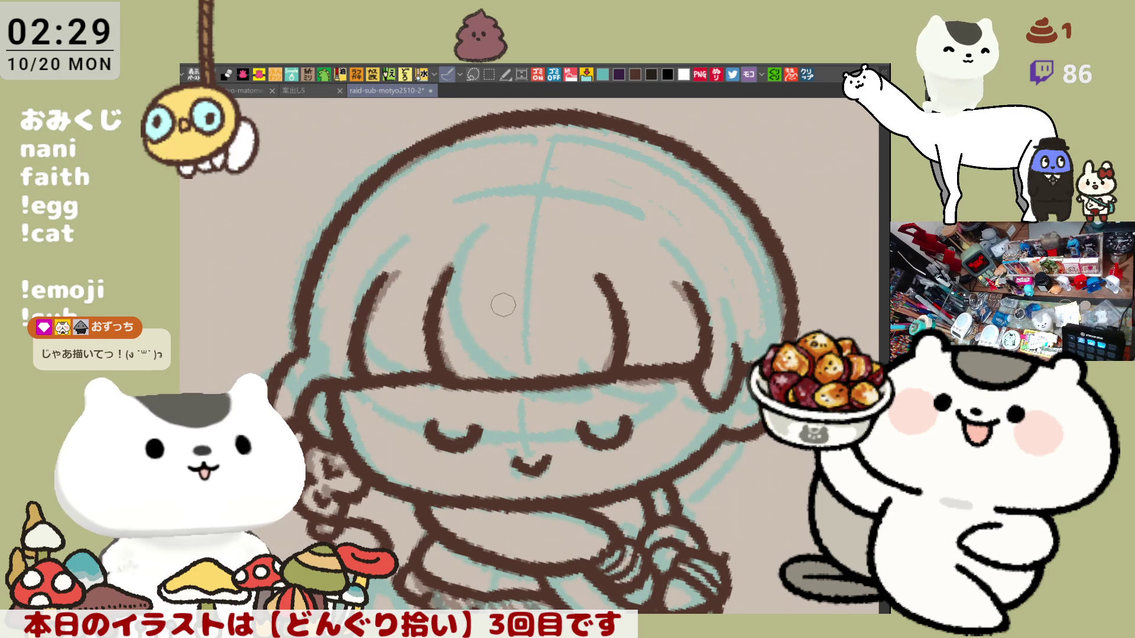
{"action": "left_click_drag", "start_coordinate": [511, 351], "coordinate": [568, 283]}
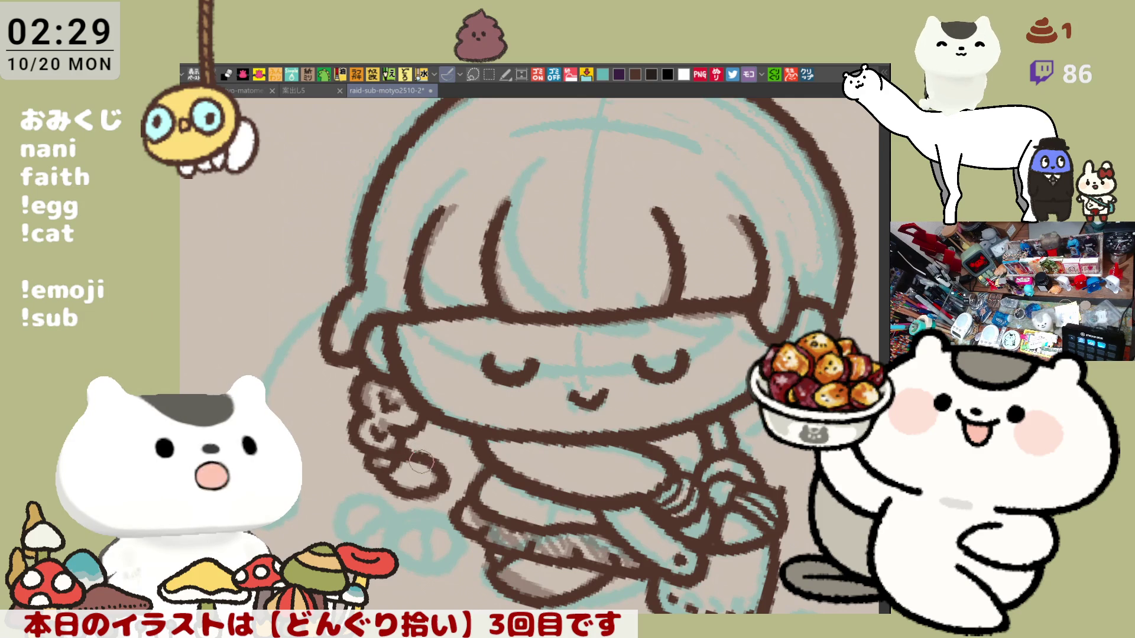
{"action": "key", "text": "minus"}
{"action": "left_click_drag", "start_coordinate": [625, 338], "coordinate": [609, 335]}
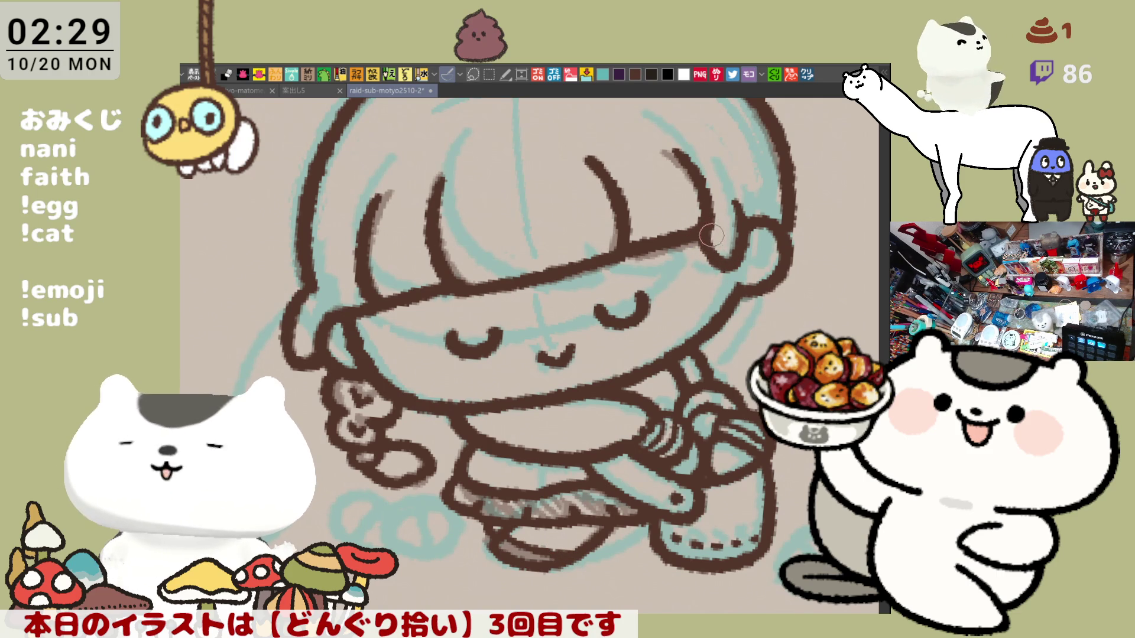
{"action": "scroll", "coordinate": [723, 256], "scroll_direction": "right", "scroll_amount": 3}
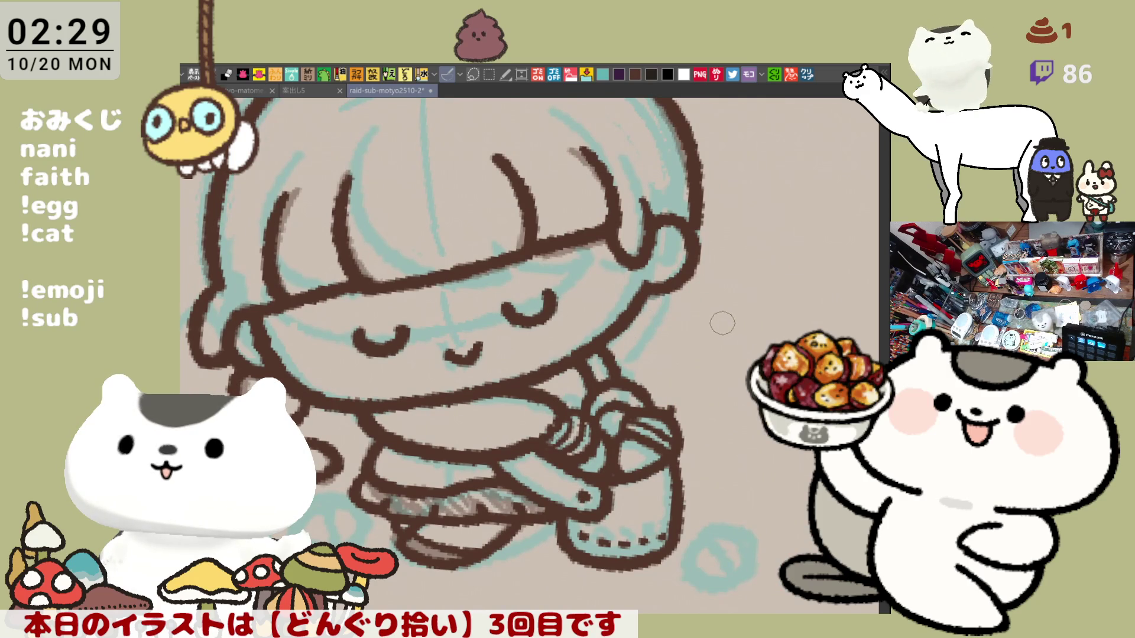
{"action": "scroll", "coordinate": [720, 345], "scroll_direction": "down", "scroll_amount": 2}
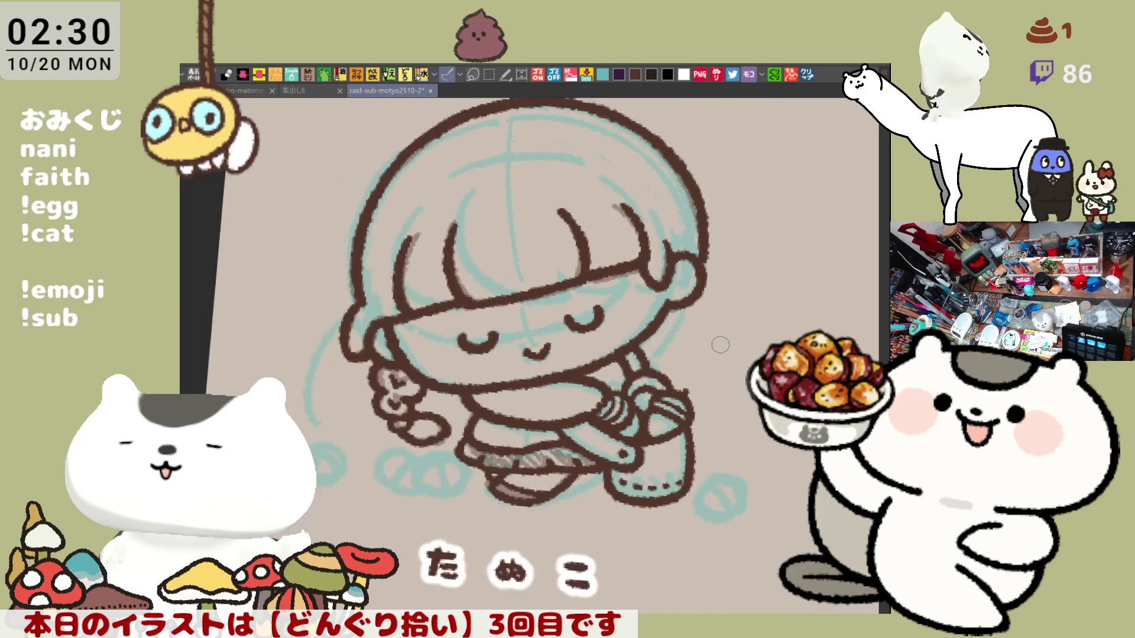
- Level the view and retake the short brown line beneath the face
{"action": "scroll", "coordinate": [719, 345], "scroll_direction": "up", "scroll_amount": 1}
{"action": "scroll", "coordinate": [716, 342], "scroll_direction": "up", "scroll_amount": 2}
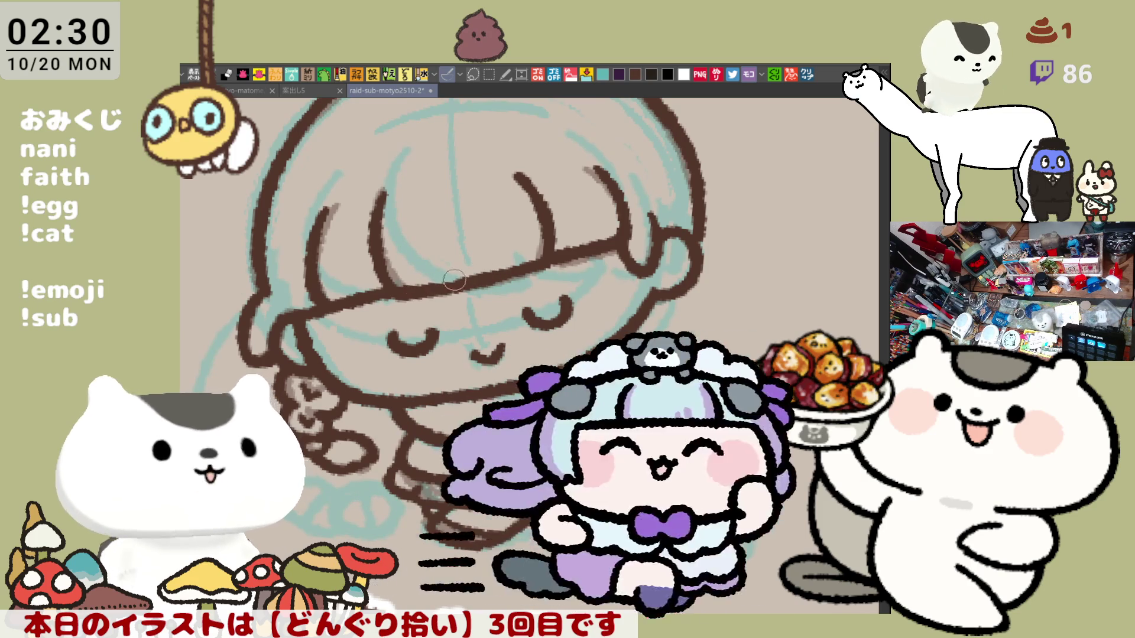
{"action": "mouse_move", "coordinate": [480, 280]}
{"action": "left_mouse_down"}
{"action": "mouse_move", "coordinate": [606, 197]}
{"action": "mouse_move", "coordinate": [606, 236]}
{"action": "left_mouse_up"}
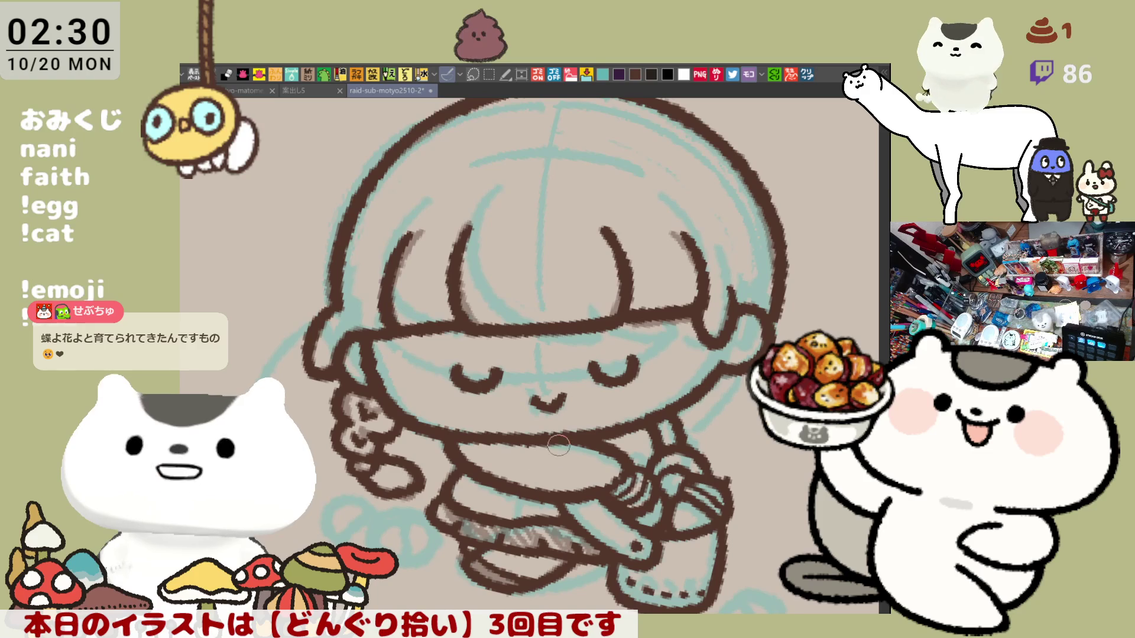
{"action": "left_click_drag", "start_coordinate": [520, 484], "coordinate": [532, 454]}
{"action": "key", "text": "ctrl+z"}
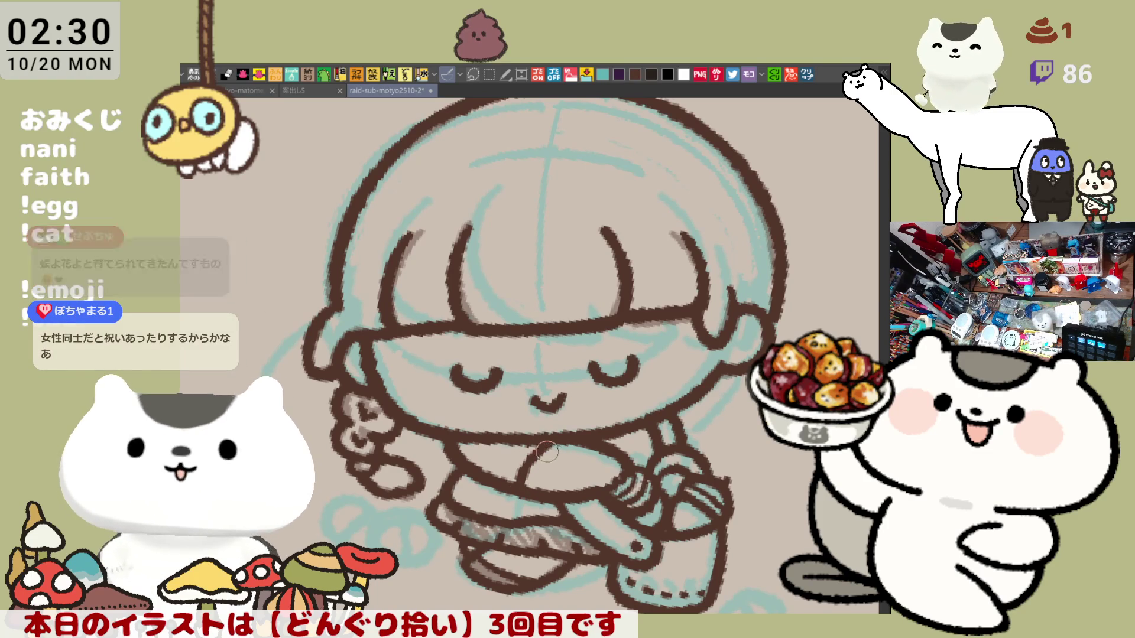
{"action": "key", "text": "ctrl+z"}
{"action": "left_click_drag", "start_coordinate": [535, 448], "coordinate": [516, 482]}
{"action": "key", "text": "ctrl+z"}
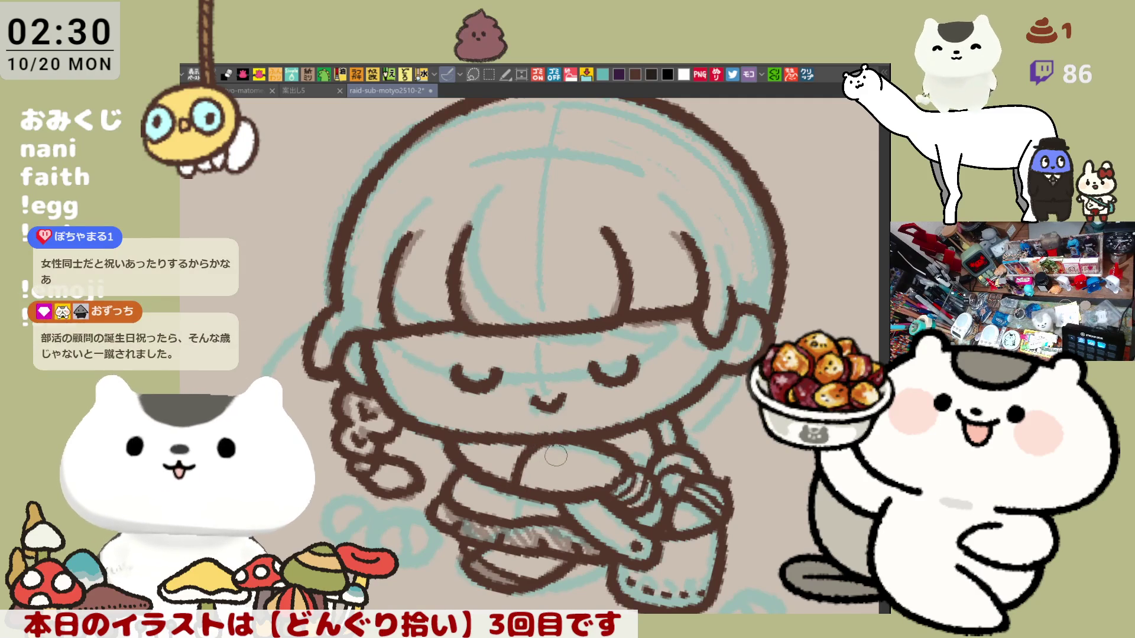
- Save the illustration and touch up the hair's left edge
{"action": "key", "text": "ctrl+s"}
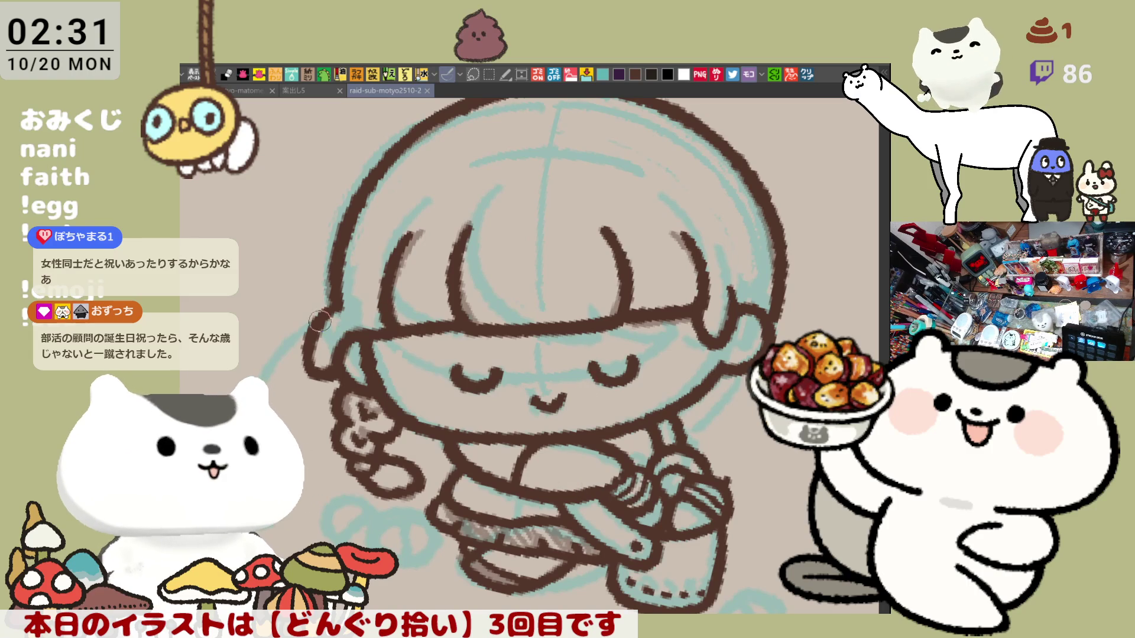
{"action": "left_click_drag", "start_coordinate": [334, 307], "coordinate": [333, 311]}
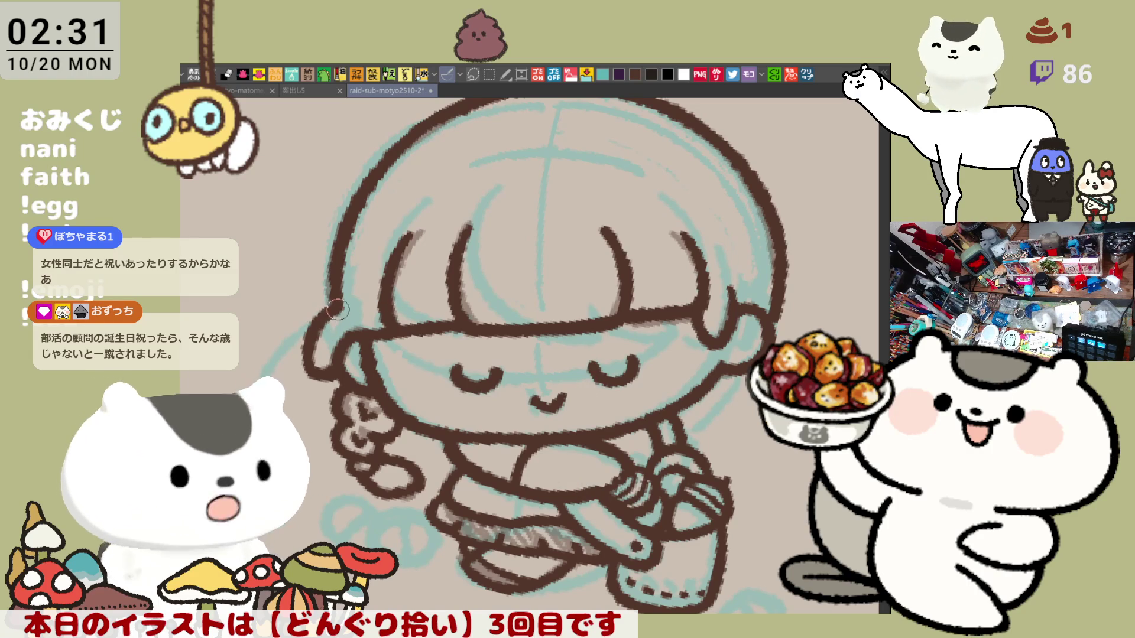
{"action": "mouse_move", "coordinate": [670, 384]}
{"action": "left_mouse_down"}
{"action": "mouse_move", "coordinate": [576, 399]}
{"action": "mouse_move", "coordinate": [635, 357]}
{"action": "left_mouse_up"}
{"action": "scroll", "coordinate": [414, 398], "scroll_direction": "down", "scroll_amount": 3}
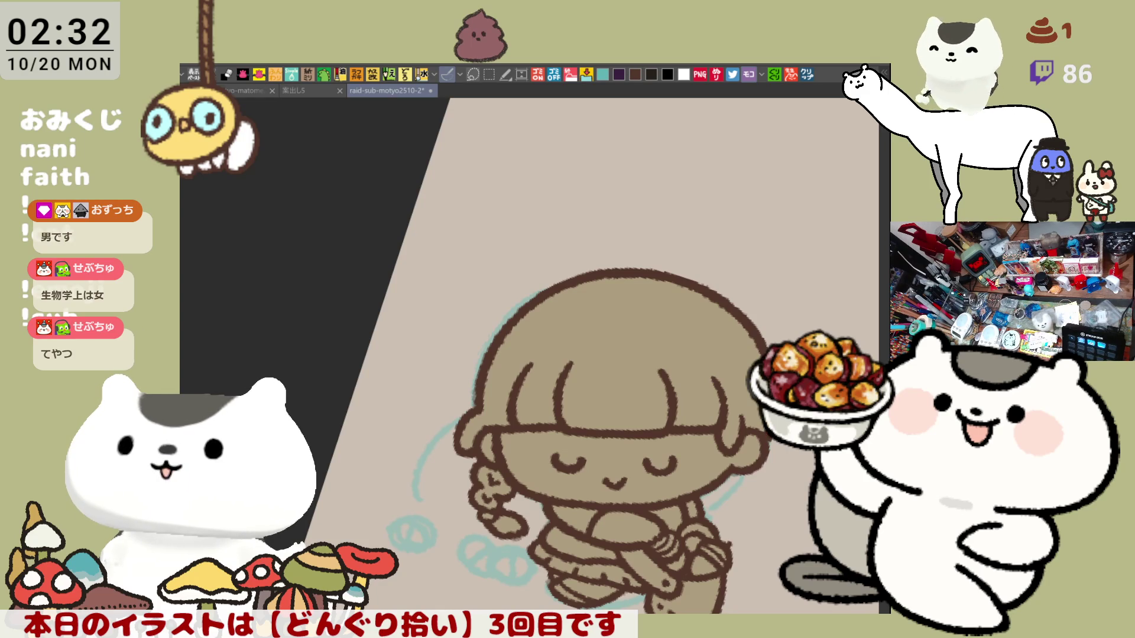
{"action": "key", "text": "minus"}
{"action": "key", "text": "minus"}
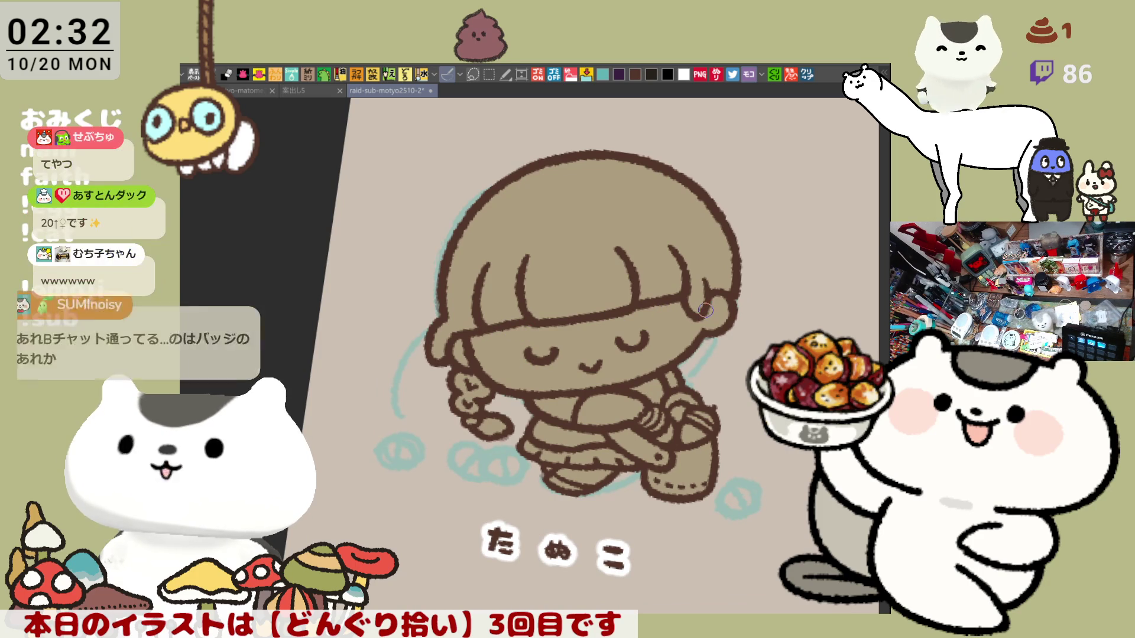
{"action": "mouse_move", "coordinate": [706, 313]}
{"action": "left_mouse_down"}
{"action": "mouse_move", "coordinate": [708, 272]}
{"action": "mouse_move", "coordinate": [705, 303]}
{"action": "left_mouse_up"}
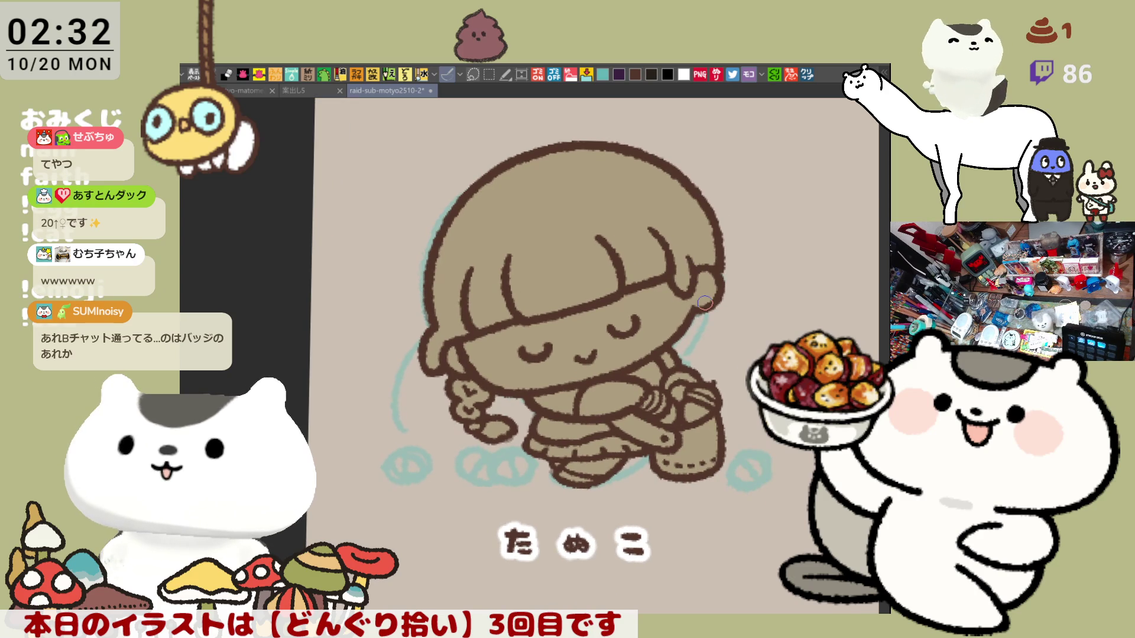
- Zoom in and center the view on the girl's face and upper body
{"action": "scroll", "coordinate": [704, 303], "scroll_direction": "up", "scroll_amount": 1}
{"action": "scroll", "coordinate": [704, 303], "scroll_direction": "up", "scroll_amount": 1}
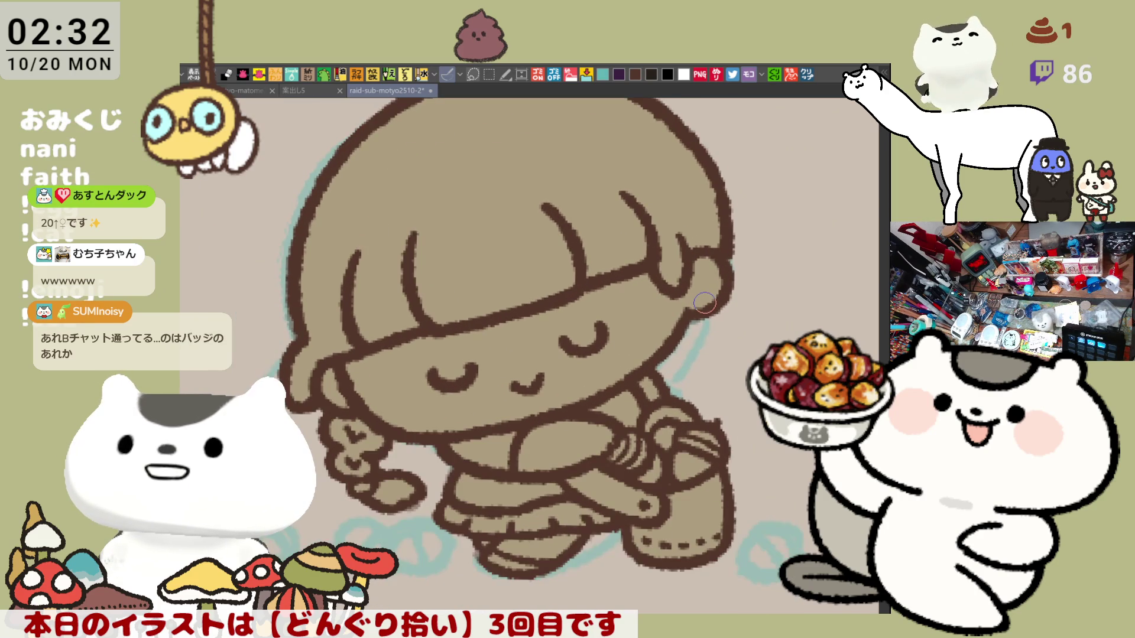
{"action": "scroll", "coordinate": [705, 302], "scroll_direction": "up", "scroll_amount": 1}
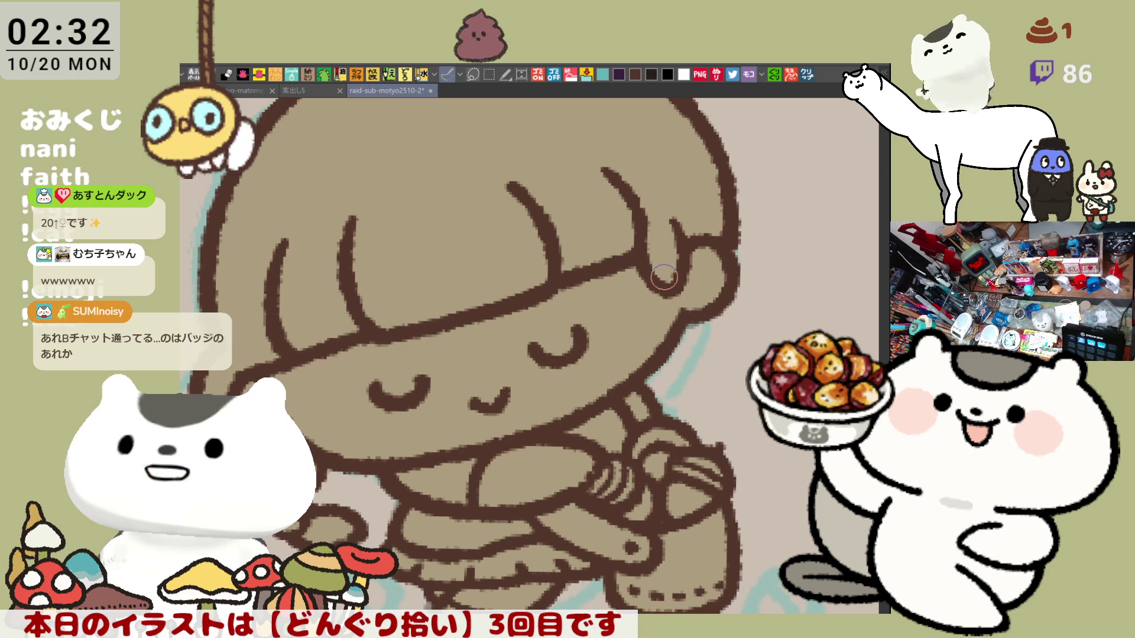
{"action": "left_click_drag", "start_coordinate": [597, 347], "coordinate": [697, 306]}
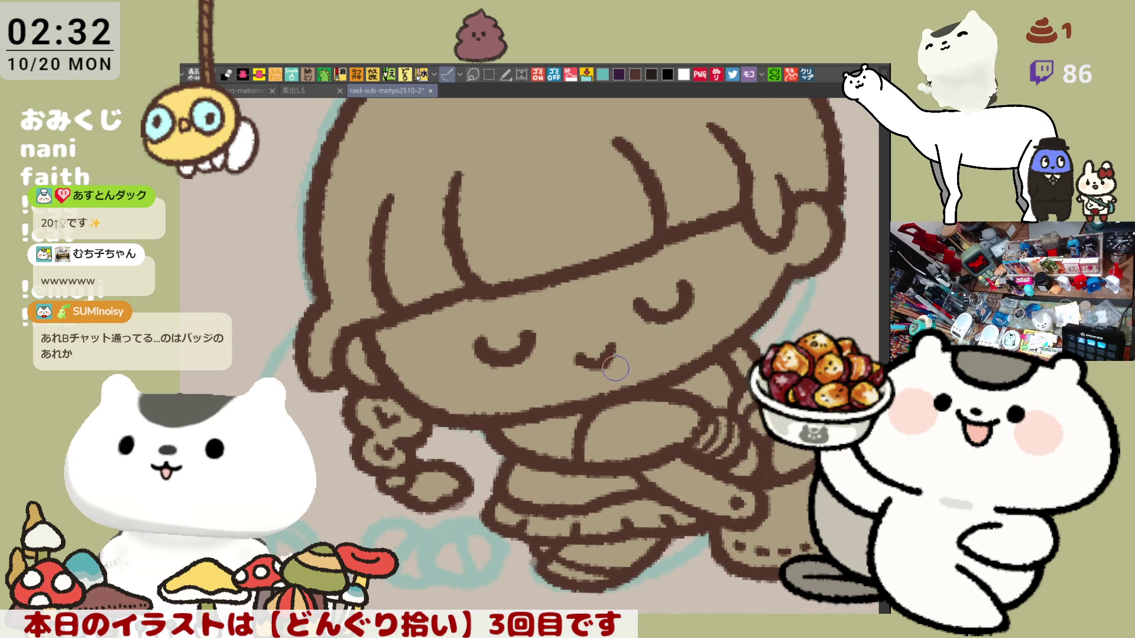
{"action": "scroll", "coordinate": [619, 397], "scroll_direction": "down", "scroll_amount": 1}
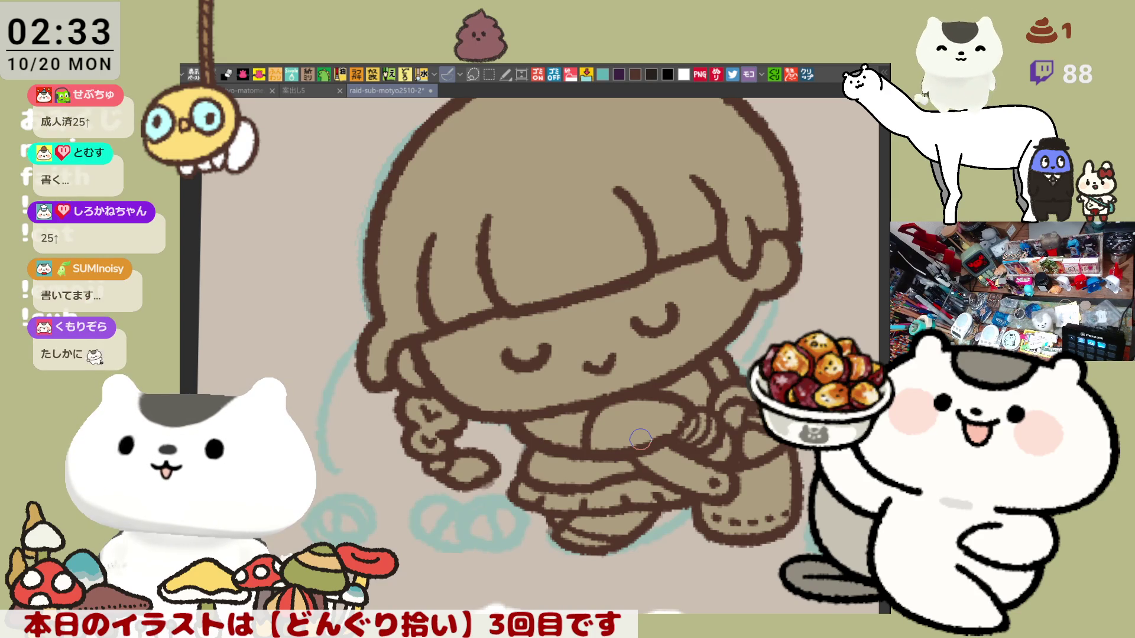
- Flip the canvas horizontally twice to check the drawing's balance, ending in normal orientation
{"action": "key", "text": "h"}
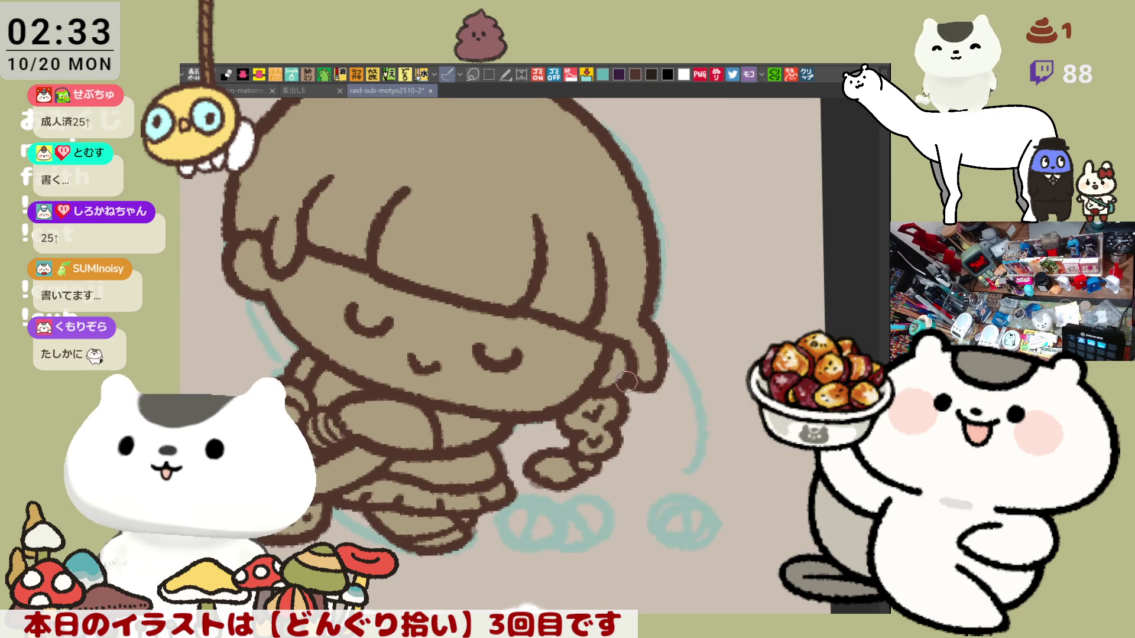
{"action": "key", "text": "h"}
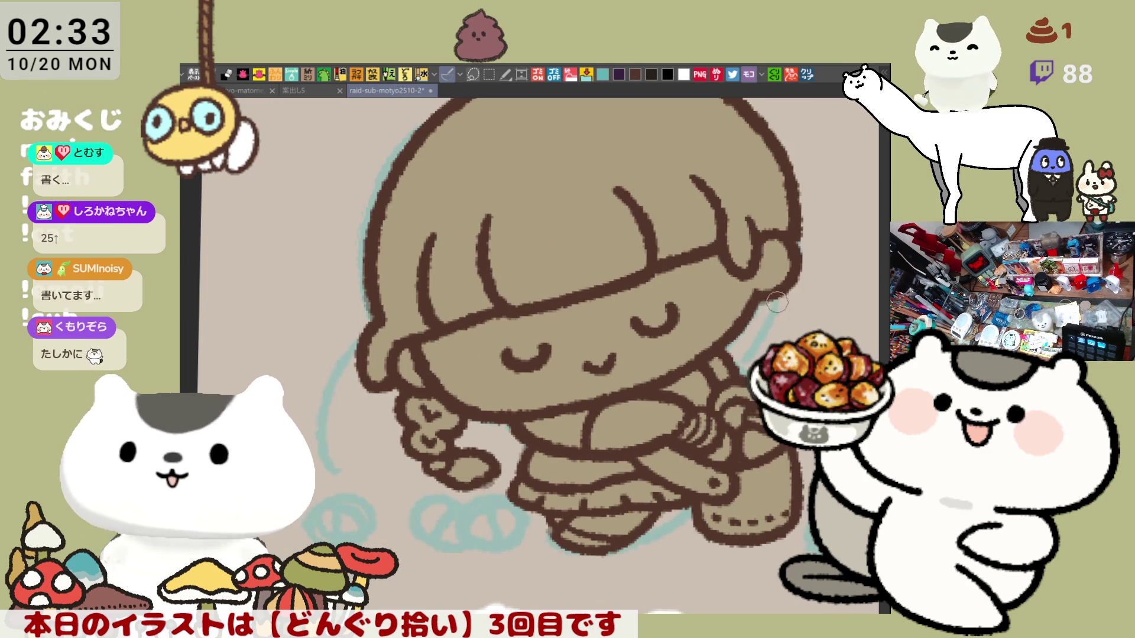
{"action": "key", "text": "h"}
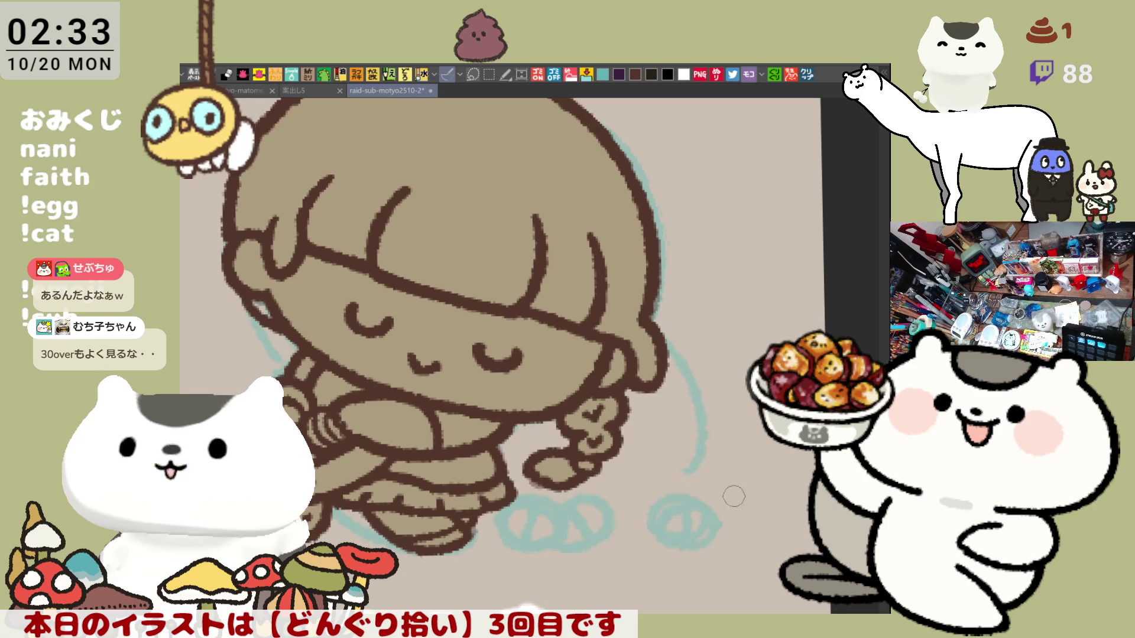
{"action": "key", "text": "h"}
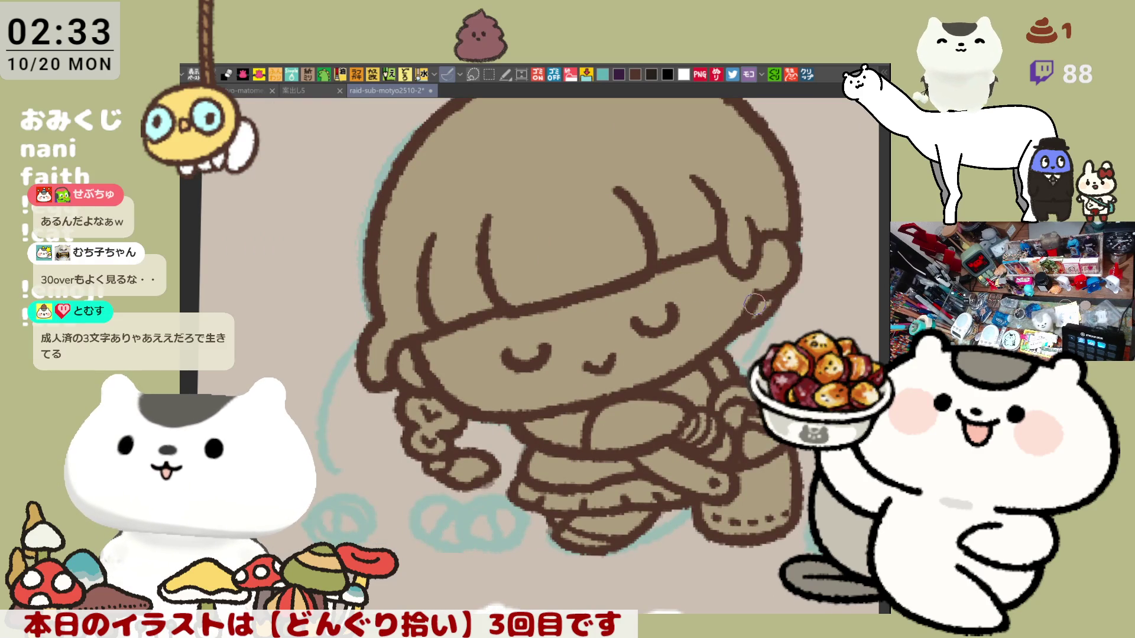
- Save the illustration with Ctrl+S
{"action": "key", "text": "ctrl+s"}
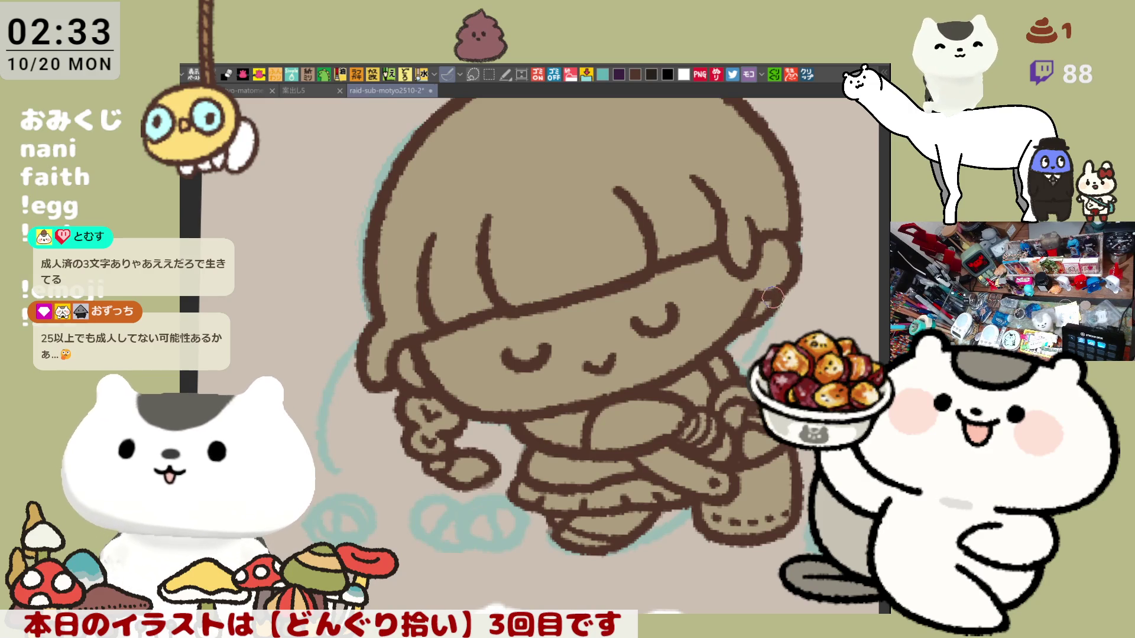
{"action": "key", "text": "ctrl+s"}
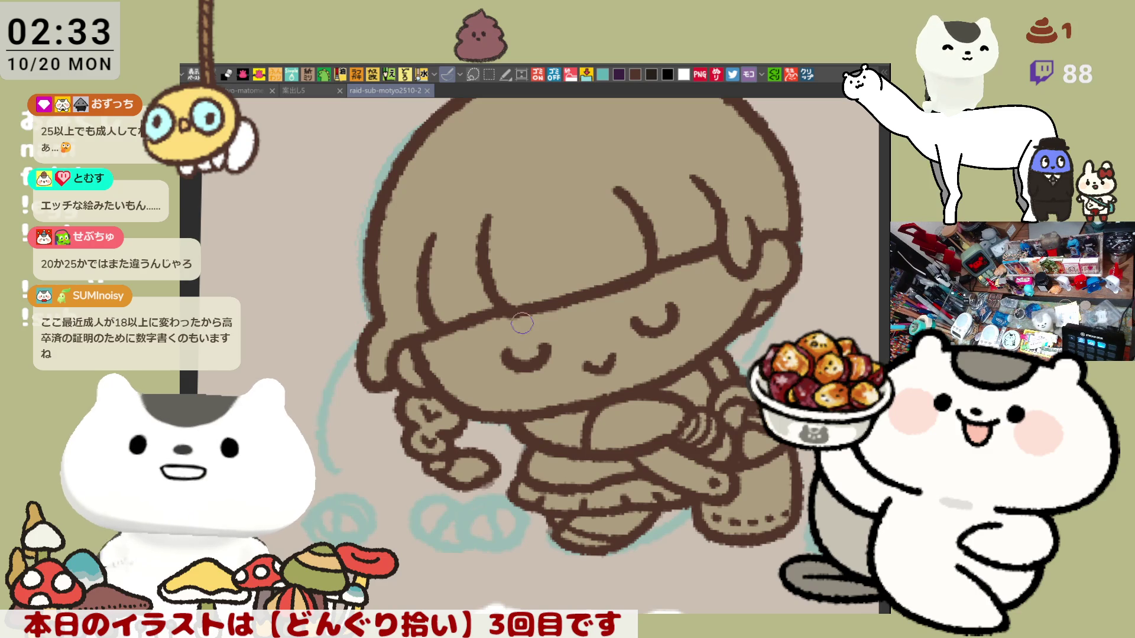
{"action": "left_click", "coordinate": [504, 308]}
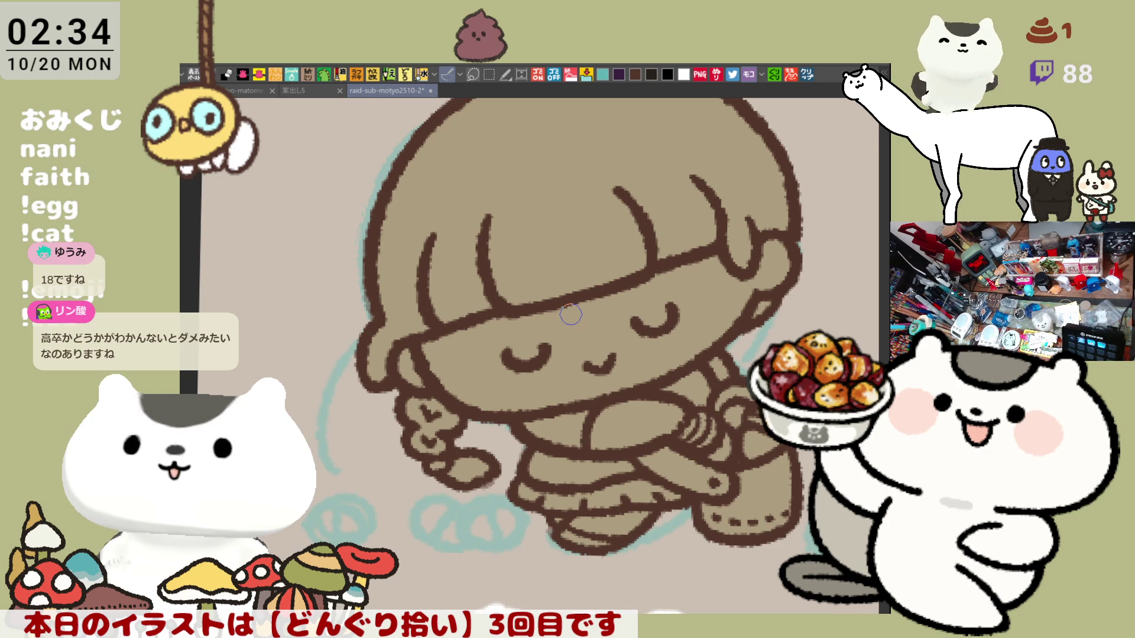
- Bucket-fill the girl's shirt, lap and collar patch with white
{"action": "left_click_drag", "start_coordinate": [570, 314], "coordinate": [643, 470]}
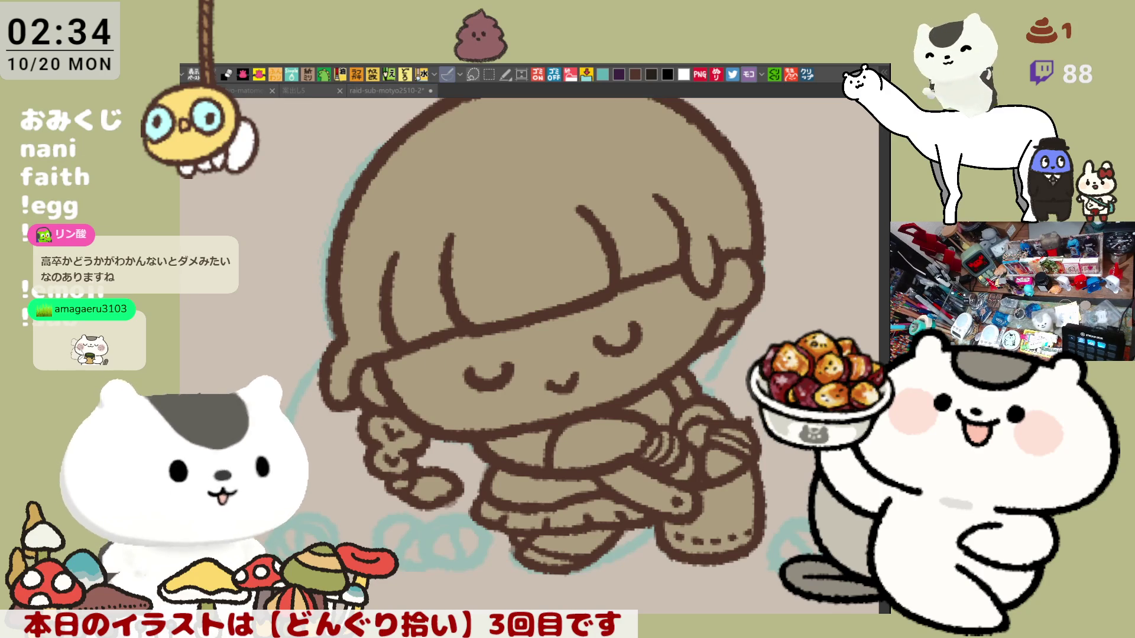
{"action": "left_click", "coordinate": [520, 452]}
{"action": "left_click", "coordinate": [534, 488]}
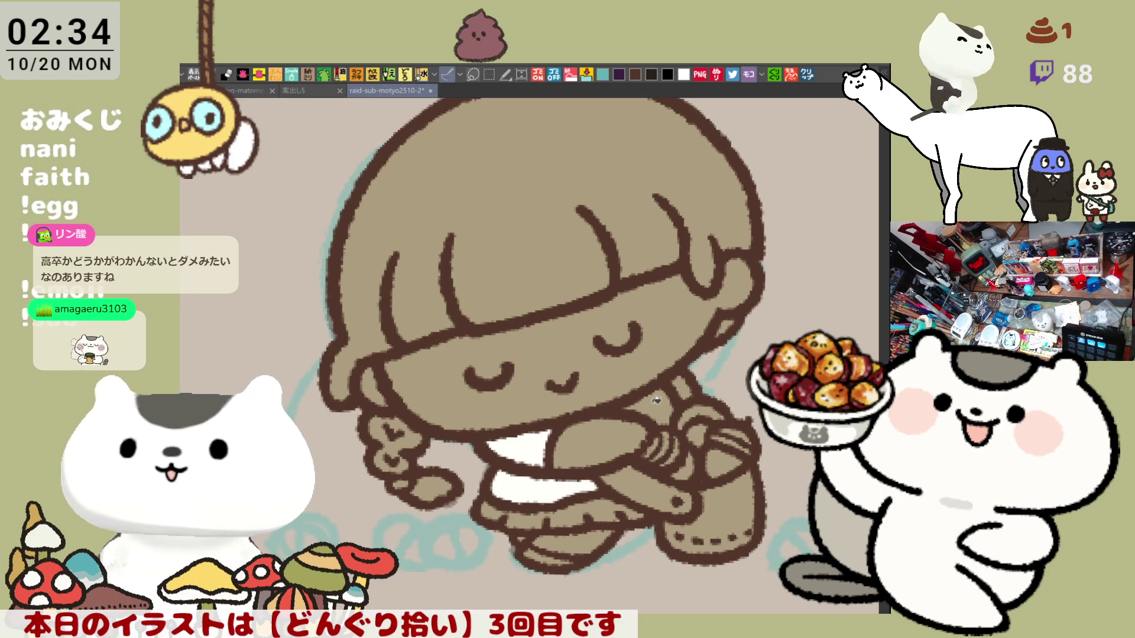
{"action": "left_click", "coordinate": [659, 400]}
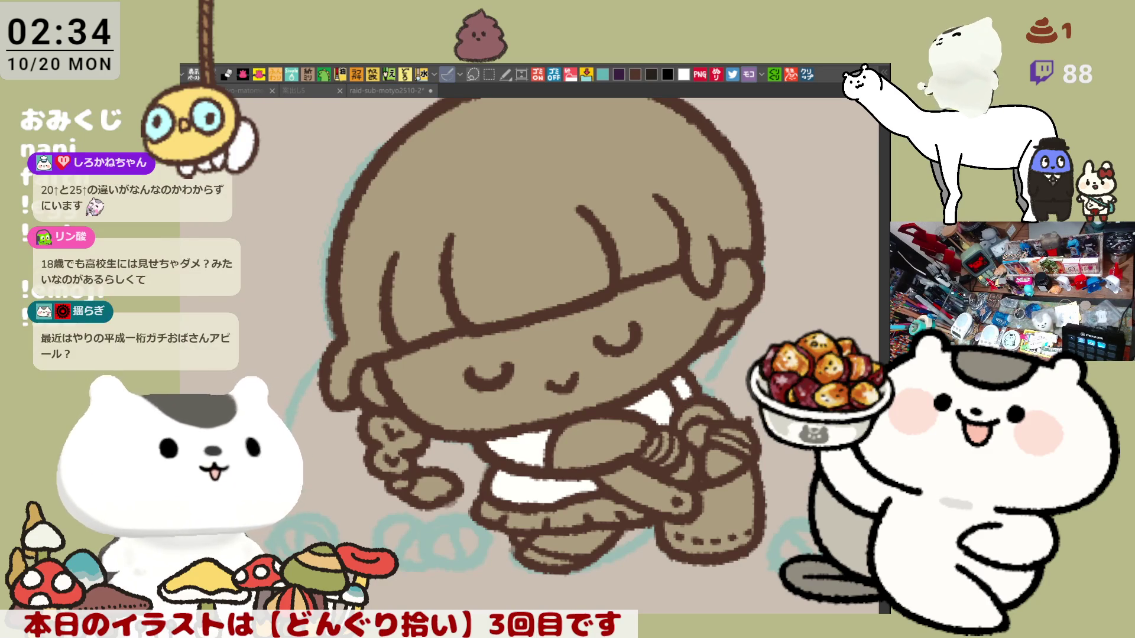
- Fill the face and arm with pale pink skin and airbrush a blush on the left cheek
{"action": "left_click", "coordinate": [549, 337]}
{"action": "left_click", "coordinate": [592, 438]}
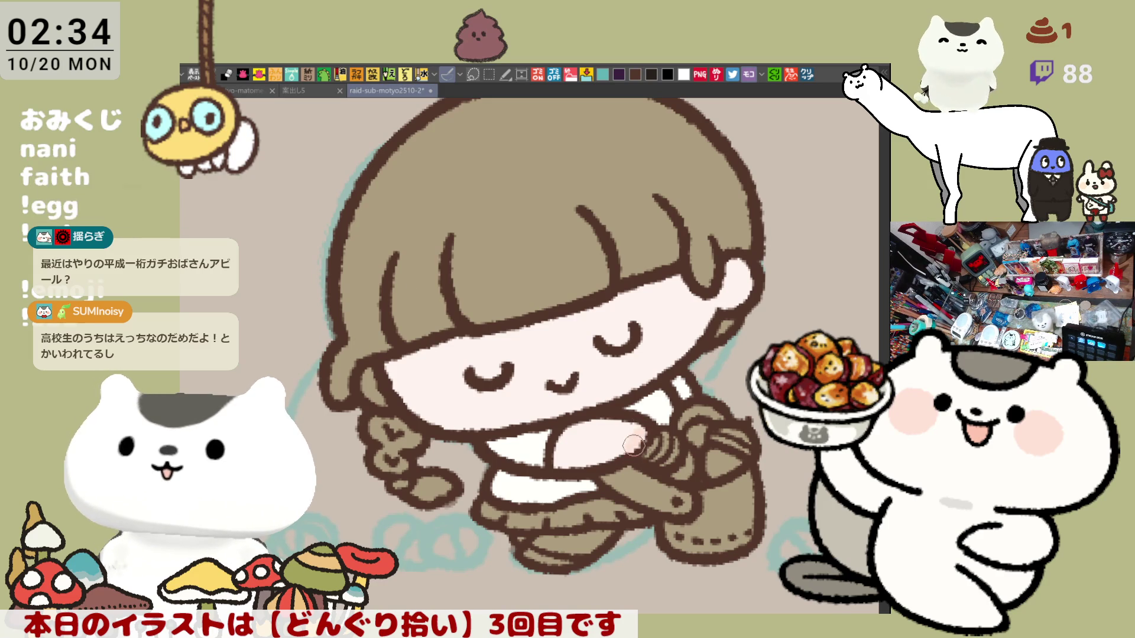
{"action": "left_click_drag", "start_coordinate": [445, 371], "coordinate": [480, 401]}
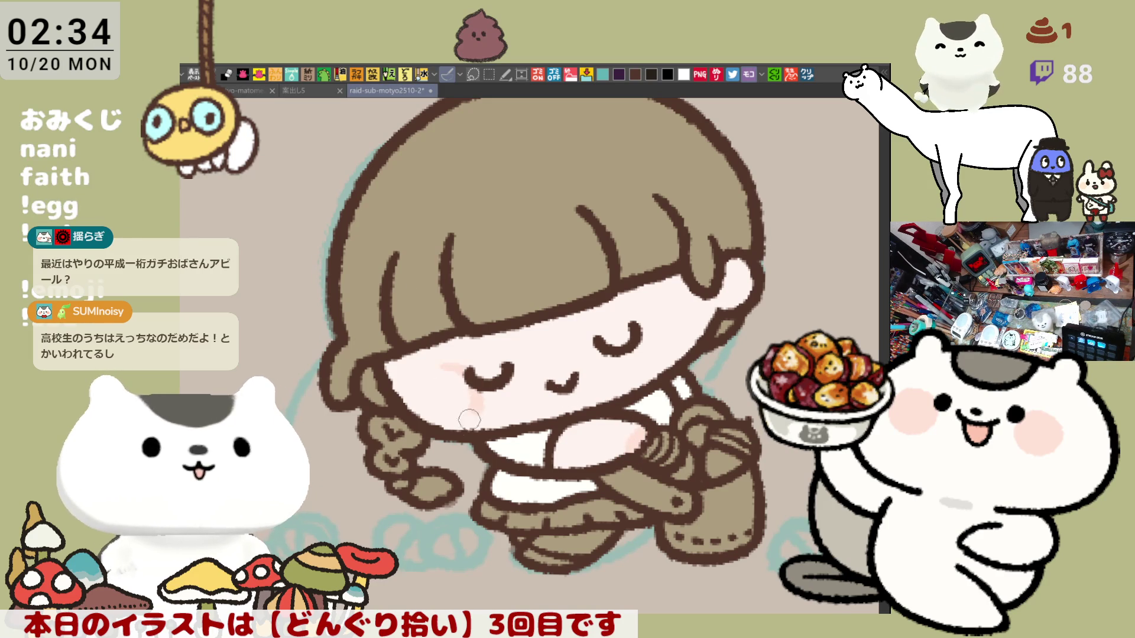
- Airbrush a pink blush on the right cheek and rotate the canvas so the girl sits level
{"action": "mouse_move", "coordinate": [659, 332]}
{"action": "left_mouse_down"}
{"action": "mouse_move", "coordinate": [697, 319]}
{"action": "mouse_move", "coordinate": [671, 318]}
{"action": "left_mouse_up"}
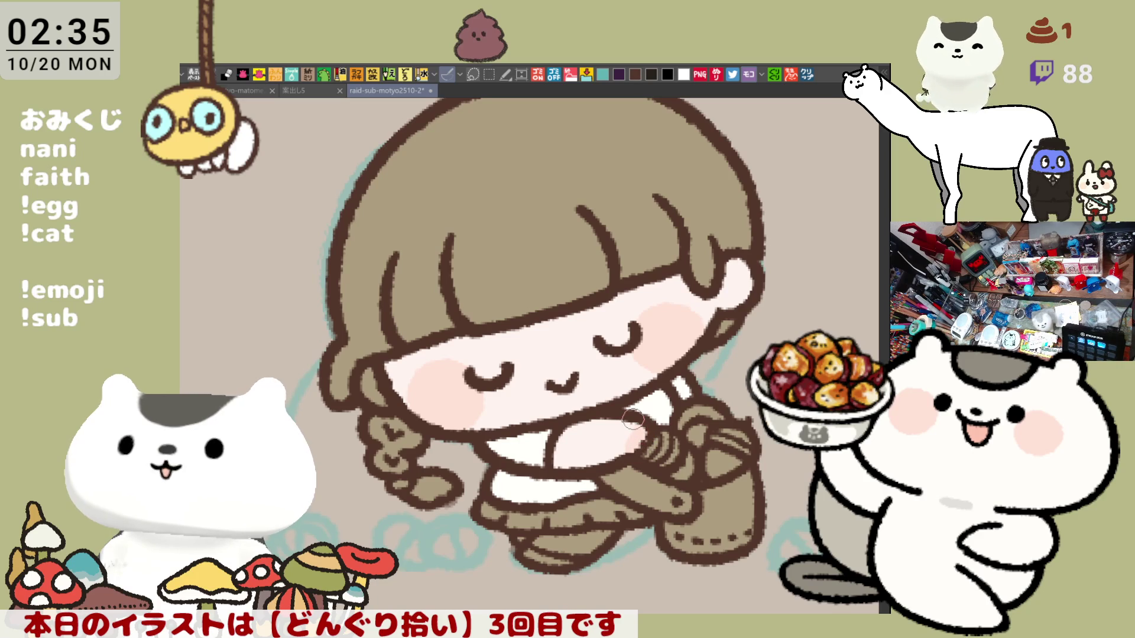
{"action": "mouse_move", "coordinate": [634, 419]}
{"action": "left_mouse_down"}
{"action": "mouse_move", "coordinate": [752, 324]}
{"action": "mouse_move", "coordinate": [738, 294]}
{"action": "left_mouse_up"}
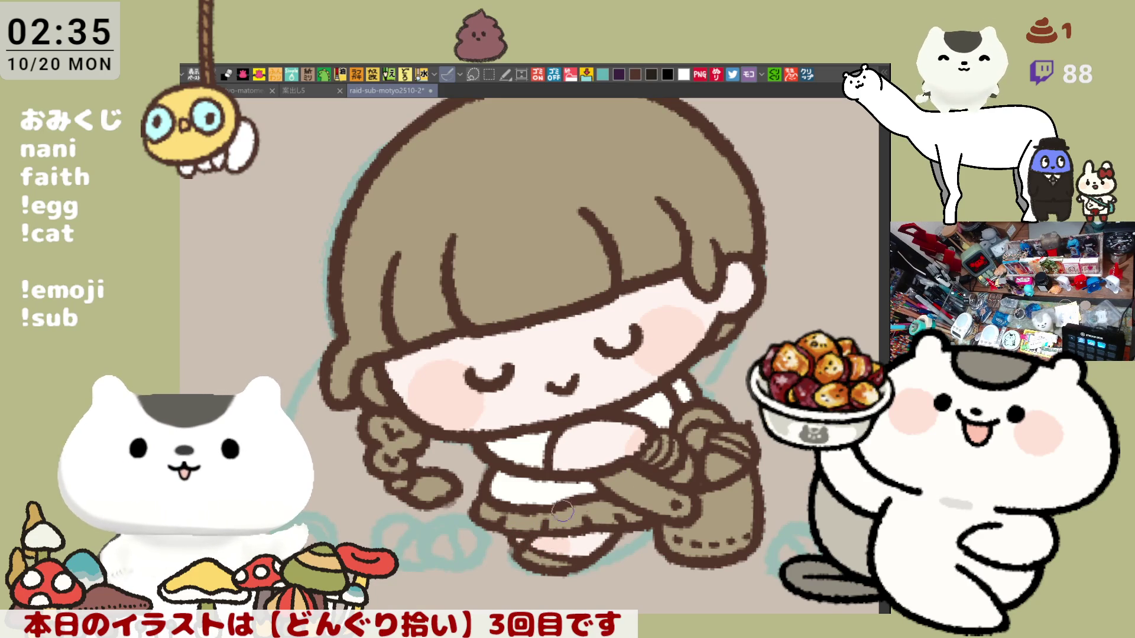
{"action": "left_click_drag", "start_coordinate": [544, 520], "coordinate": [372, 396]}
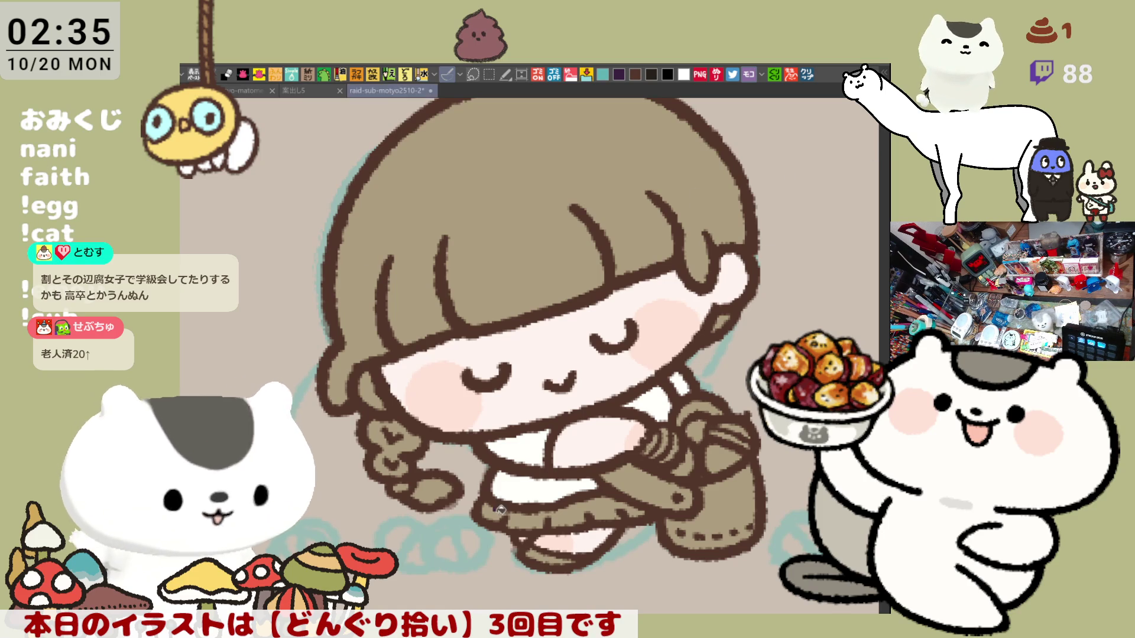
- Brush dark navy over the girl's skirt, then zoom in
{"action": "left_click_drag", "start_coordinate": [642, 510], "coordinate": [503, 514]}
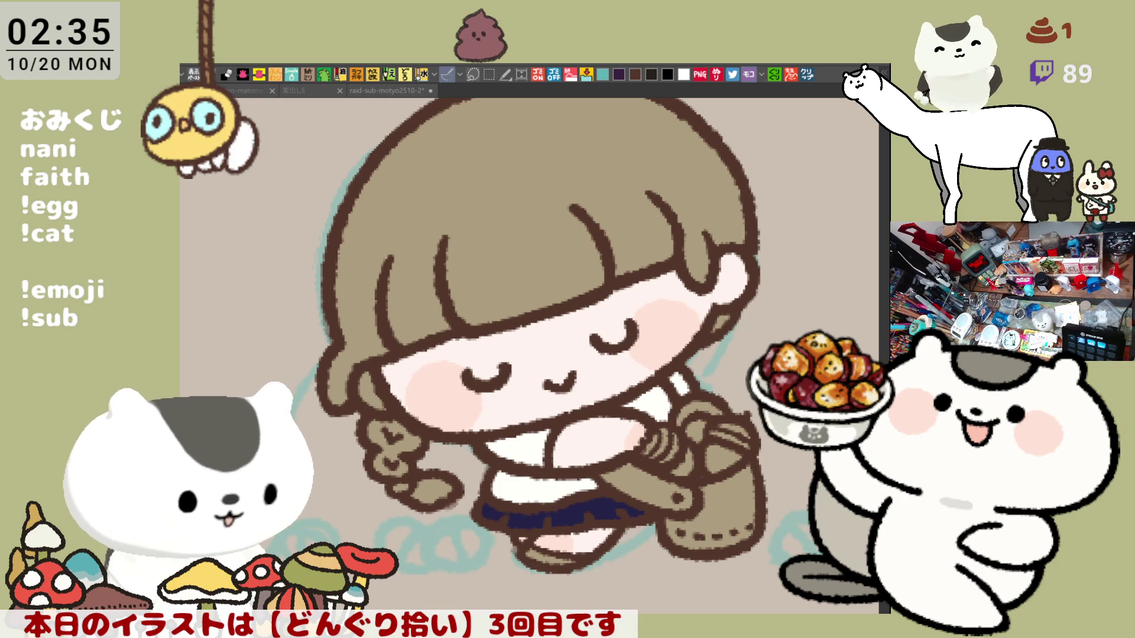
{"action": "scroll", "coordinate": [661, 283], "scroll_direction": "up", "scroll_amount": 2}
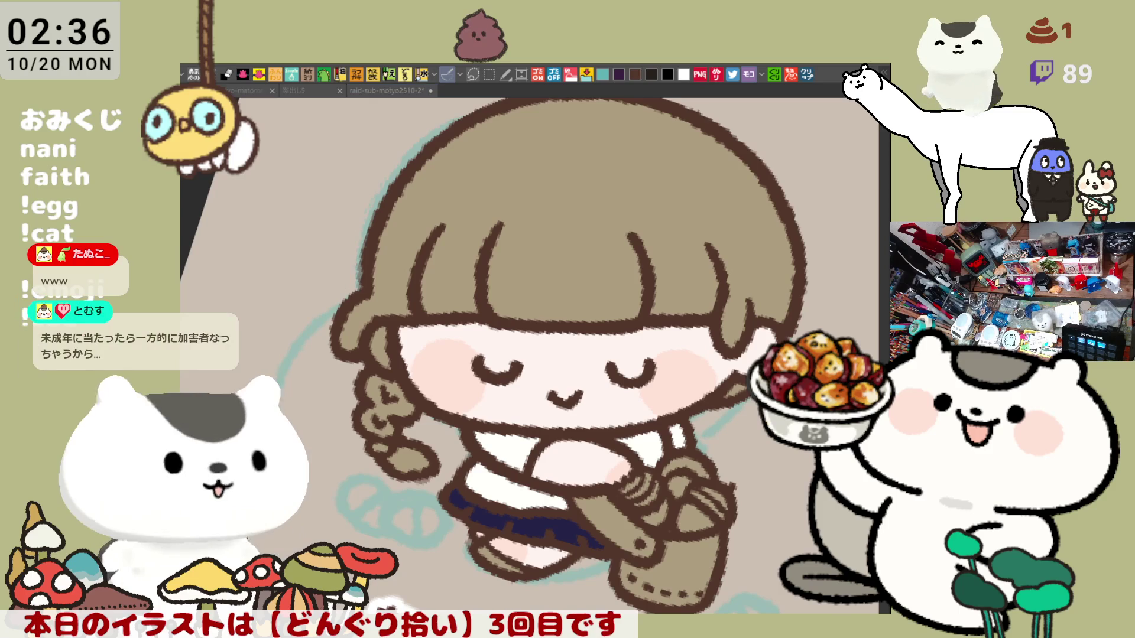
- Fill the crown of the hair light beige and start a darker shade along its upper-left edge
{"action": "left_click_drag", "start_coordinate": [319, 164], "coordinate": [358, 326]}
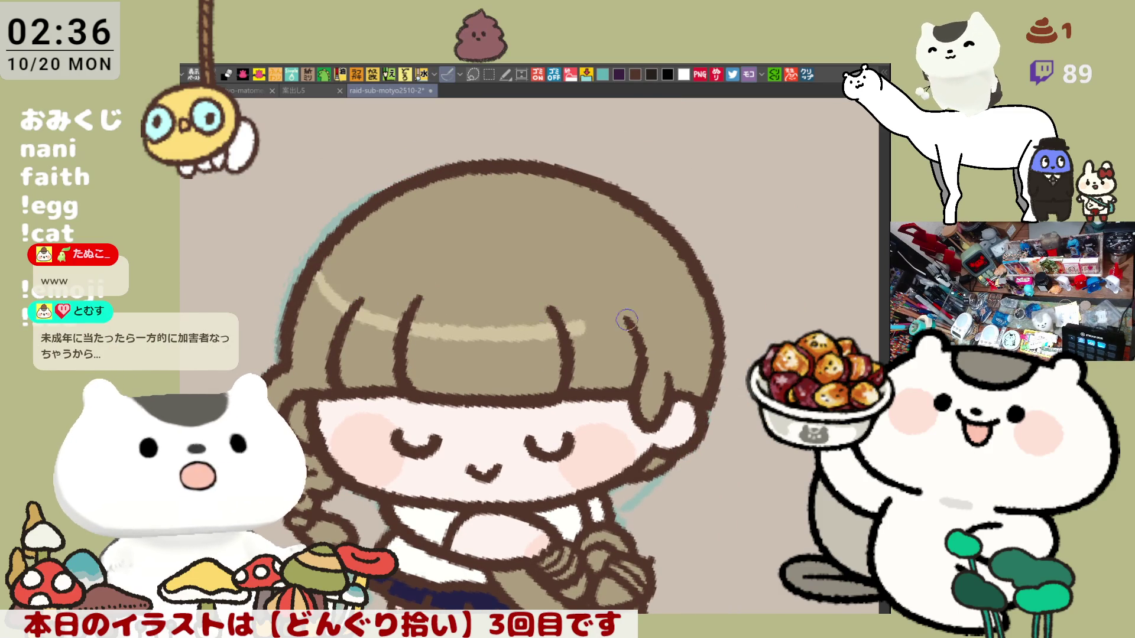
{"action": "mouse_move", "coordinate": [318, 266]}
{"action": "left_mouse_down"}
{"action": "mouse_move", "coordinate": [359, 298]}
{"action": "mouse_move", "coordinate": [649, 305]}
{"action": "left_mouse_up"}
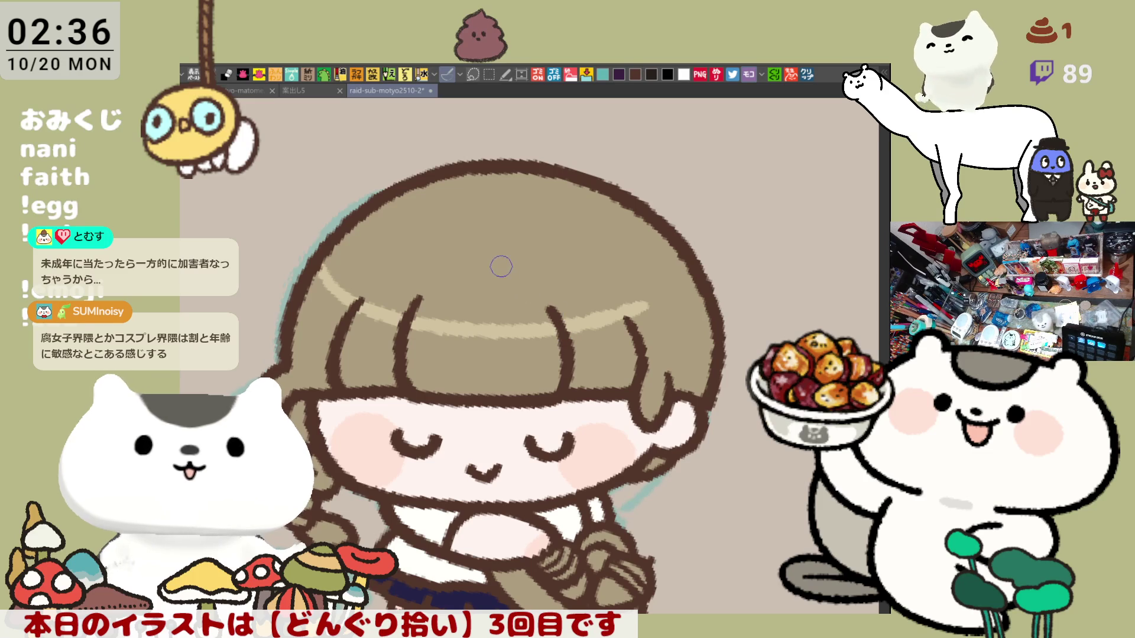
{"action": "key", "text": "minus"}
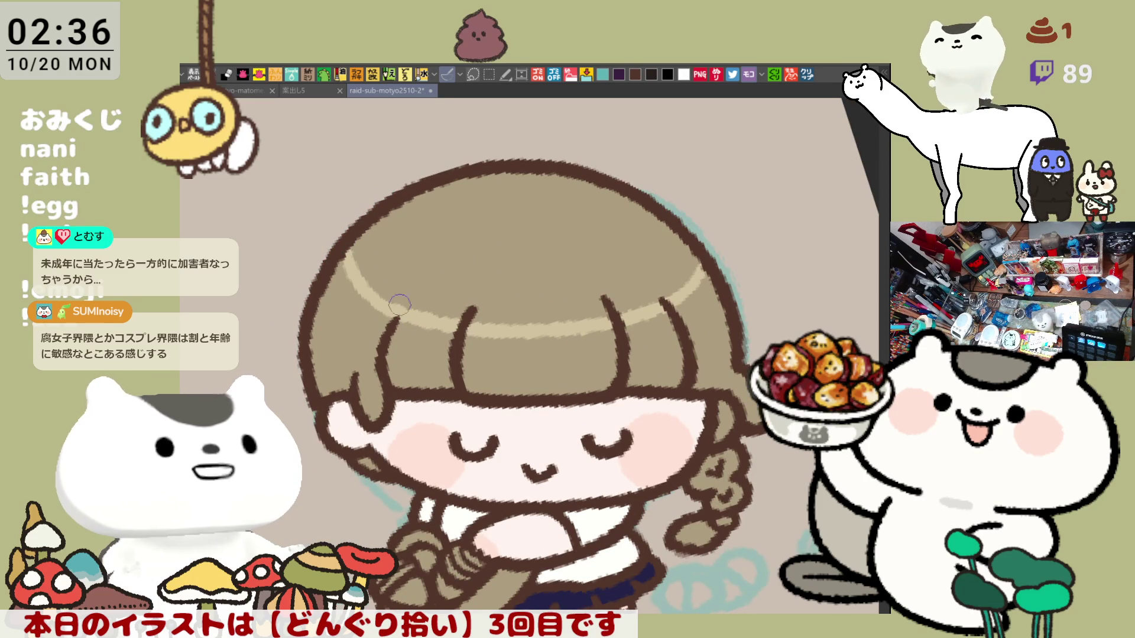
{"action": "left_click", "coordinate": [519, 283]}
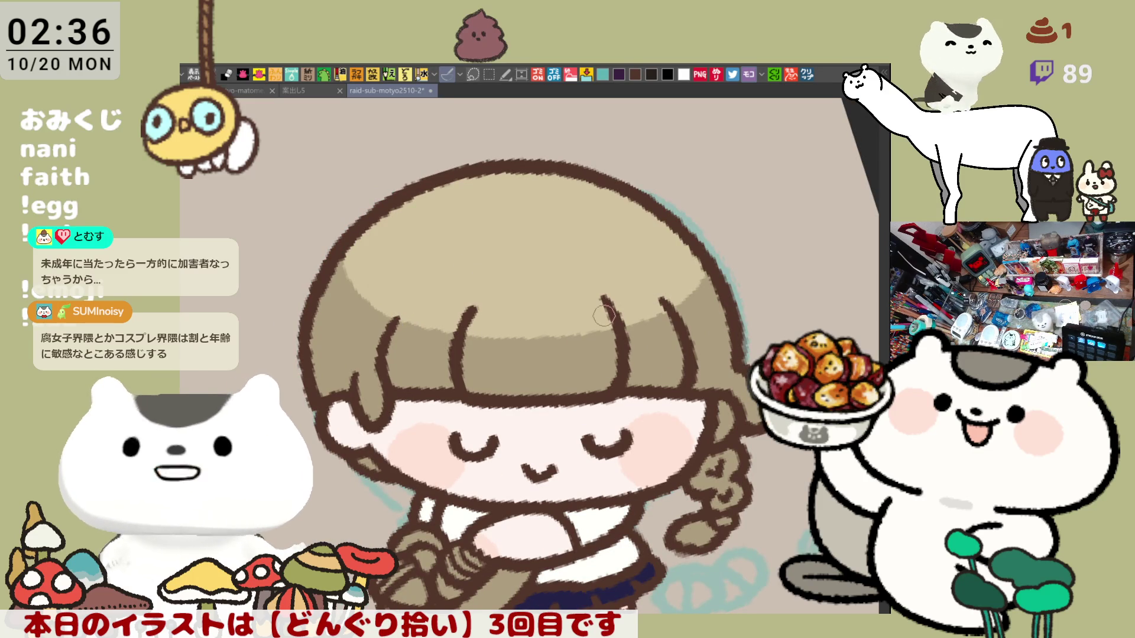
{"action": "key", "text": "asciicircum"}
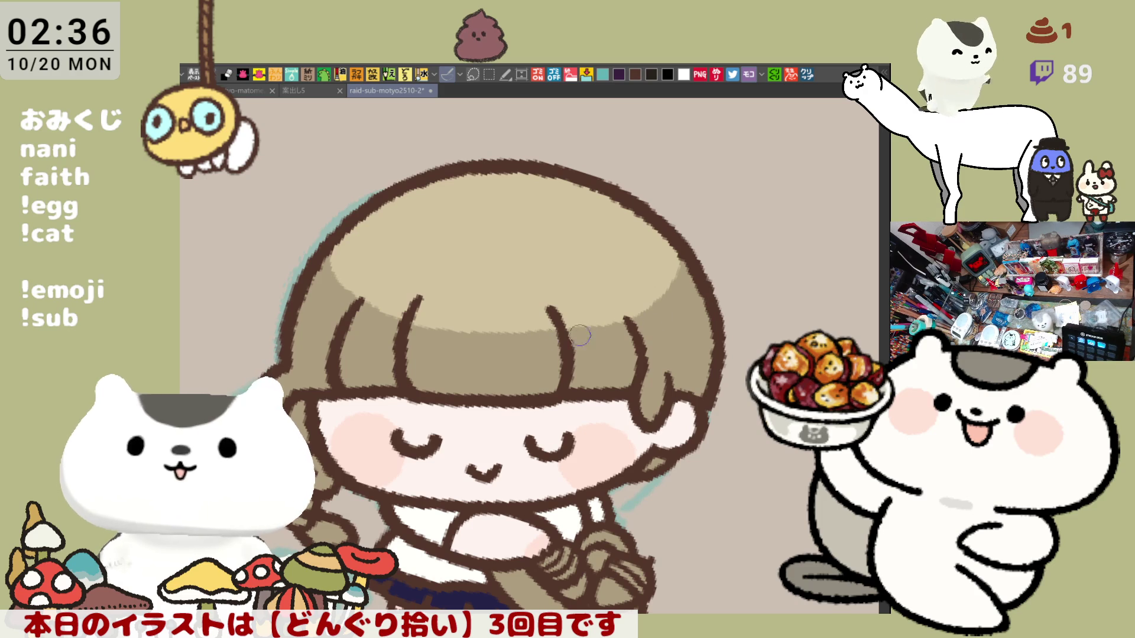
{"action": "key", "text": "minus"}
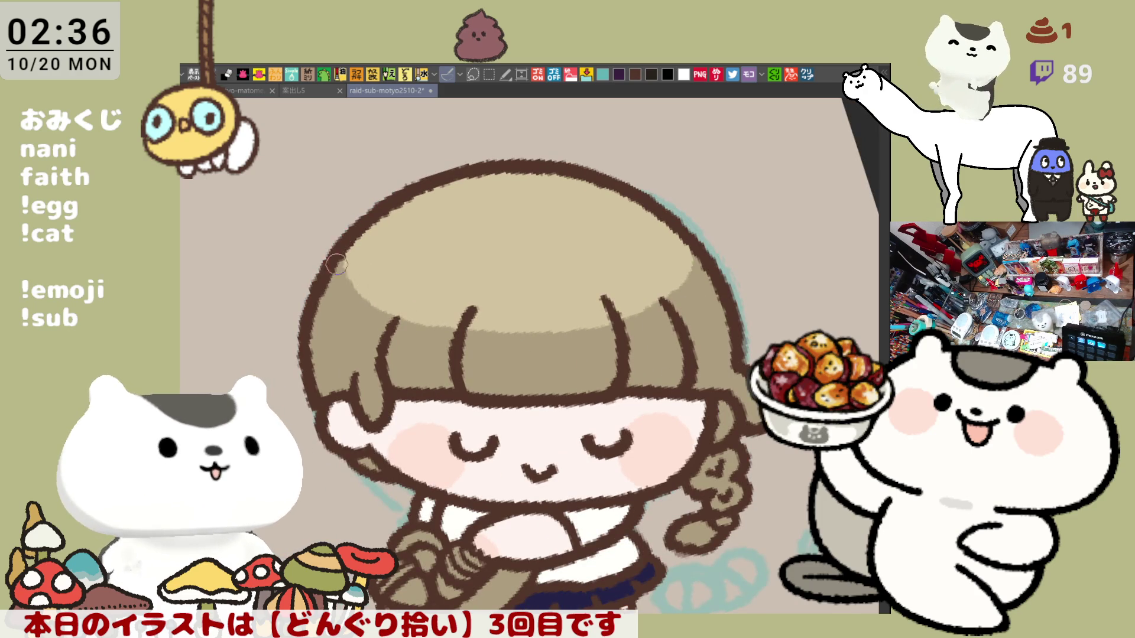
{"action": "left_click_drag", "start_coordinate": [356, 240], "coordinate": [433, 333]}
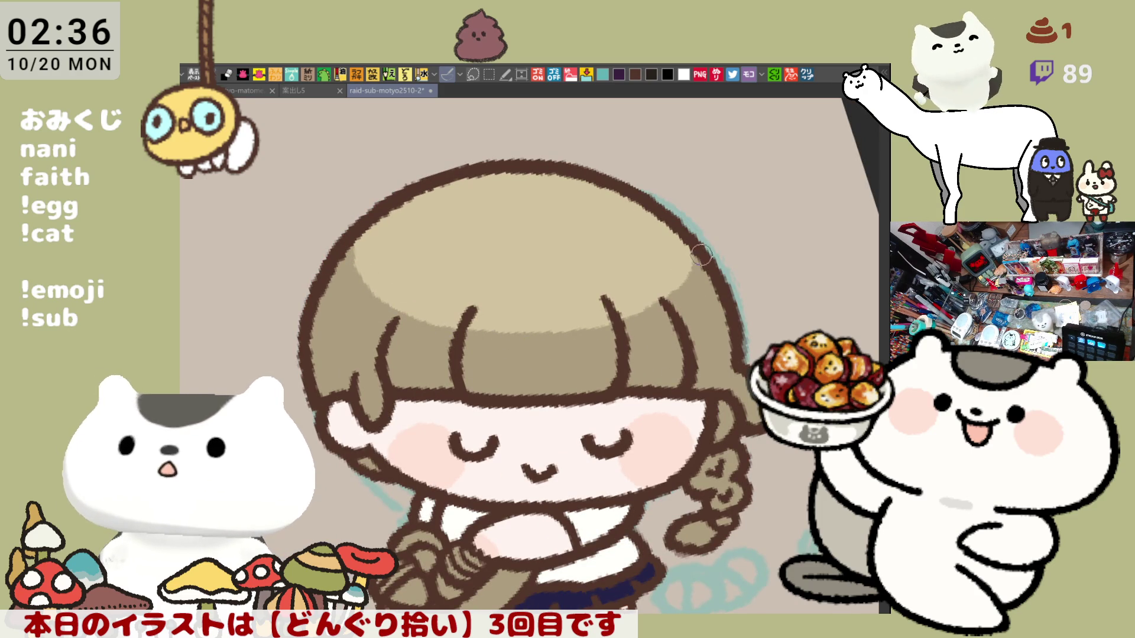
- Draw the upper and lower edges of the cream hair highlight, redoing the lower stroke until right
{"action": "key", "text": "asciicircum"}
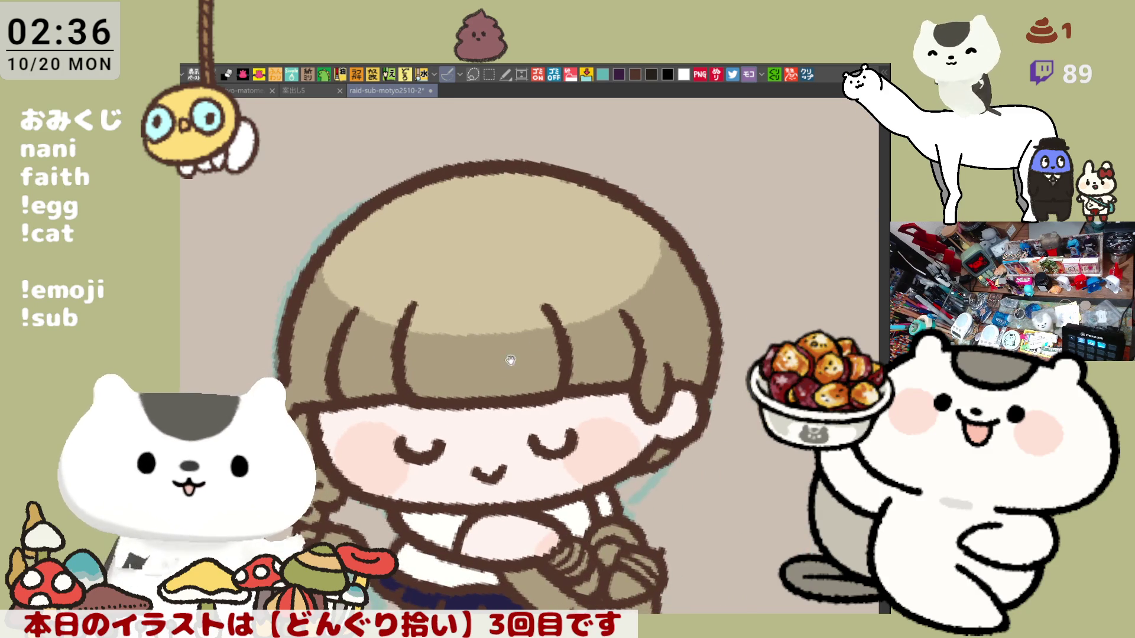
{"action": "key", "text": "minus"}
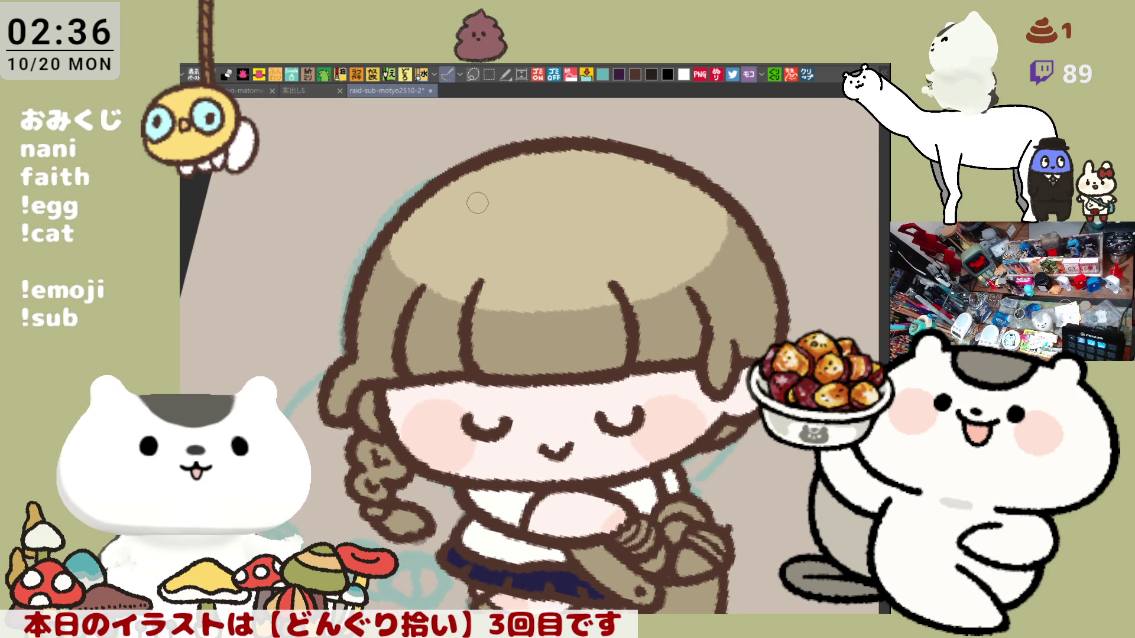
{"action": "left_click_drag", "start_coordinate": [442, 186], "coordinate": [554, 247]}
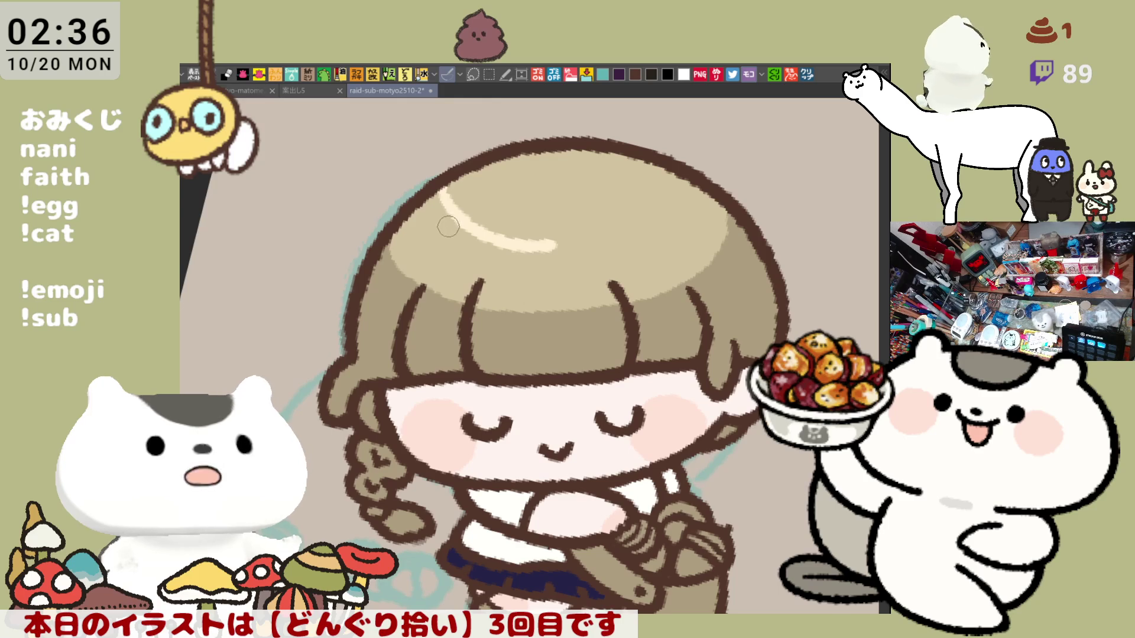
{"action": "left_click_drag", "start_coordinate": [395, 226], "coordinate": [544, 277]}
{"action": "key", "text": "ctrl+z"}
{"action": "left_click_drag", "start_coordinate": [395, 234], "coordinate": [555, 285]}
{"action": "key", "text": "ctrl+z"}
{"action": "left_click_drag", "start_coordinate": [395, 233], "coordinate": [558, 286]}
{"action": "key", "text": "ctrl+z"}
{"action": "left_click_drag", "start_coordinate": [394, 235], "coordinate": [539, 282]}
{"action": "key", "text": "ctrl+z"}
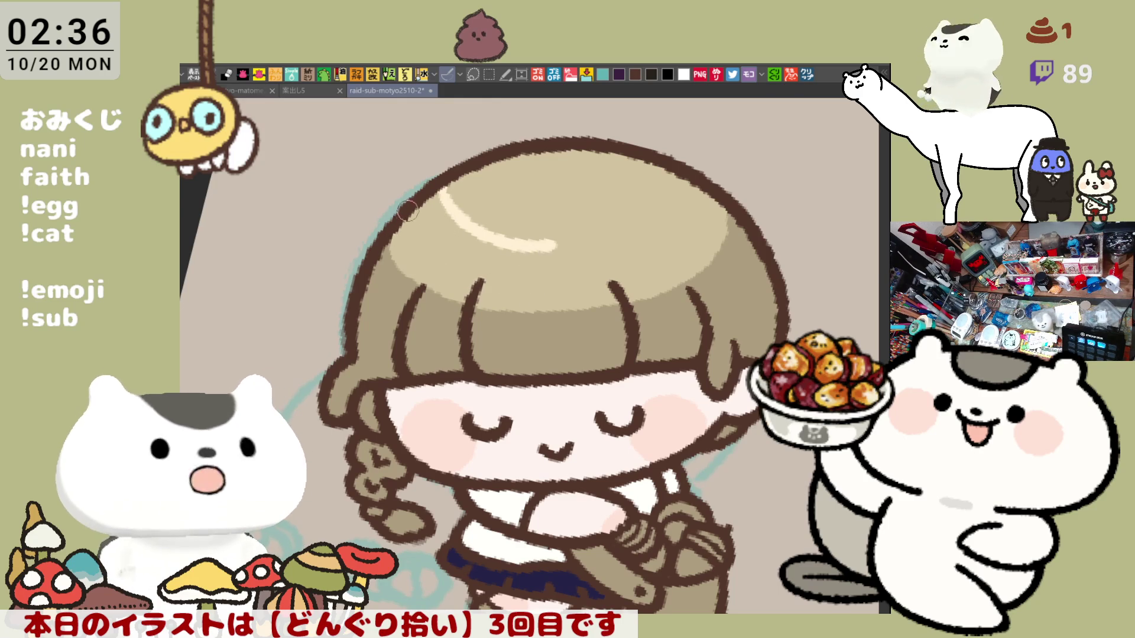
{"action": "left_click_drag", "start_coordinate": [402, 227], "coordinate": [548, 274]}
- Fill between the strokes with cream and cut diagonal hair-coloured breaks into the band
{"action": "left_click", "coordinate": [527, 256]}
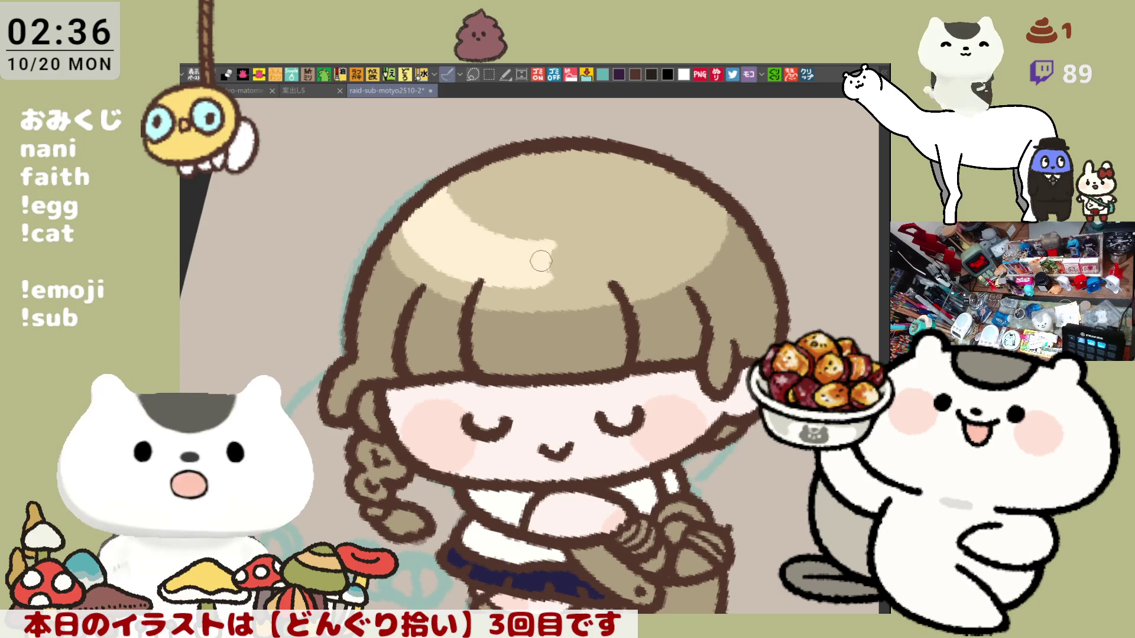
{"action": "left_click_drag", "start_coordinate": [528, 223], "coordinate": [504, 293]}
{"action": "left_click_drag", "start_coordinate": [535, 239], "coordinate": [502, 300]}
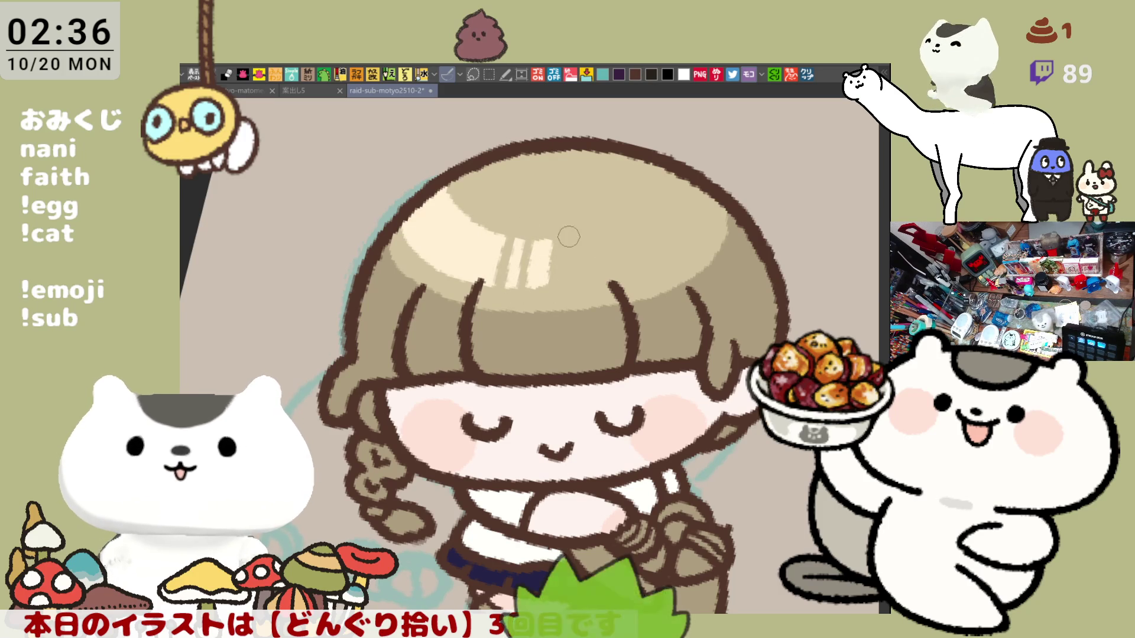
{"action": "left_click_drag", "start_coordinate": [546, 279], "coordinate": [495, 300]}
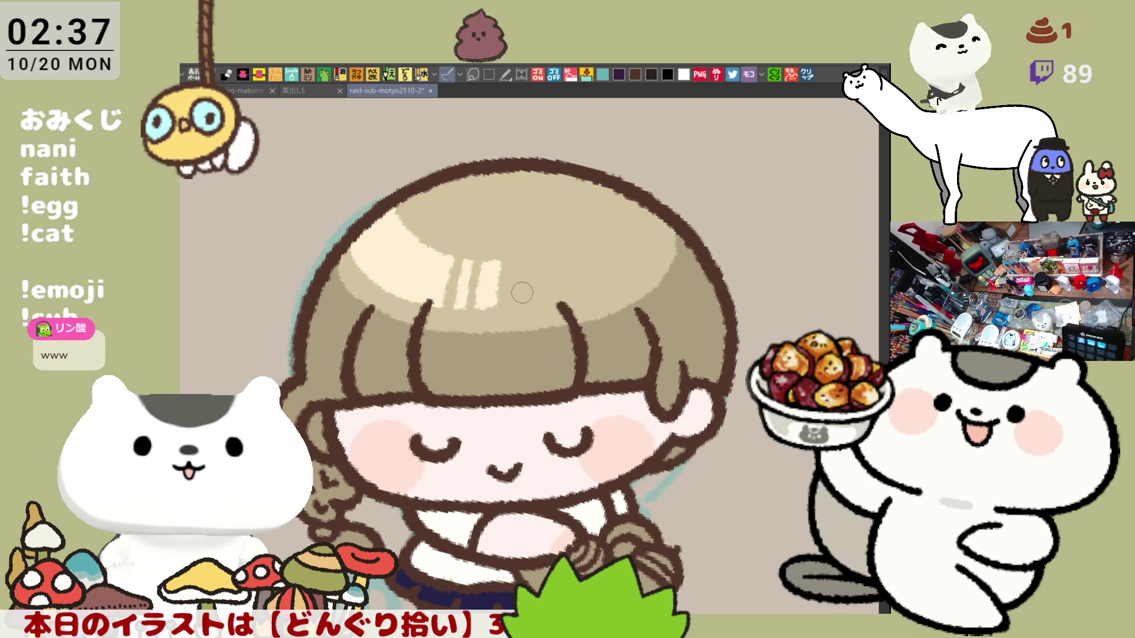
{"action": "mouse_move", "coordinate": [525, 294]}
{"action": "left_mouse_down"}
{"action": "mouse_move", "coordinate": [697, 271]}
{"action": "mouse_move", "coordinate": [554, 264]}
{"action": "left_mouse_up"}
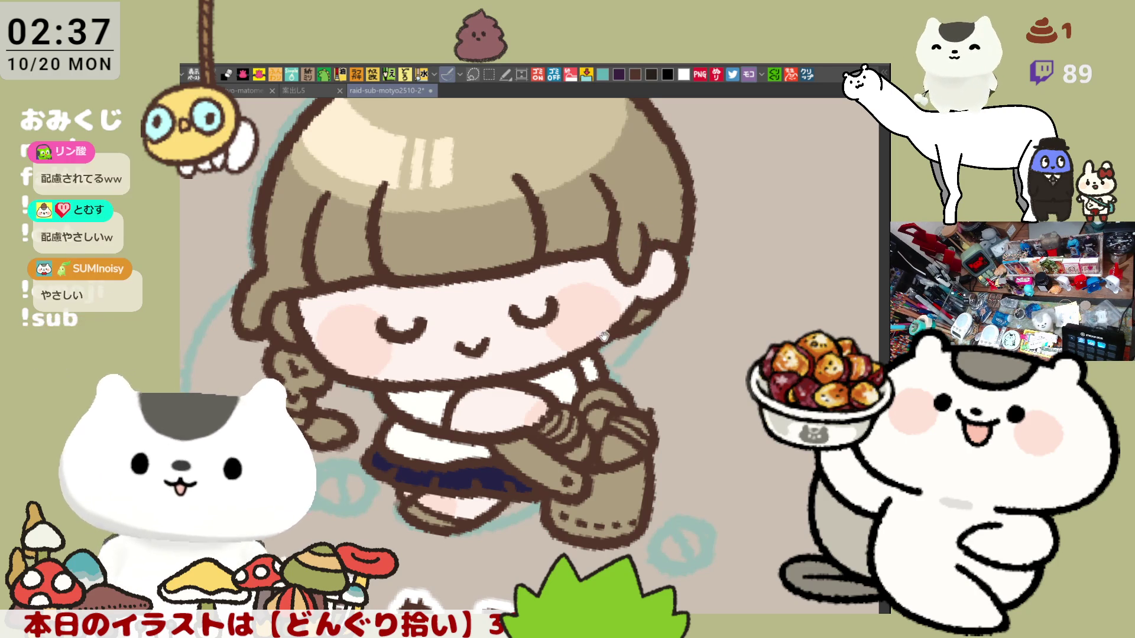
{"action": "left_click_drag", "start_coordinate": [630, 281], "coordinate": [625, 348]}
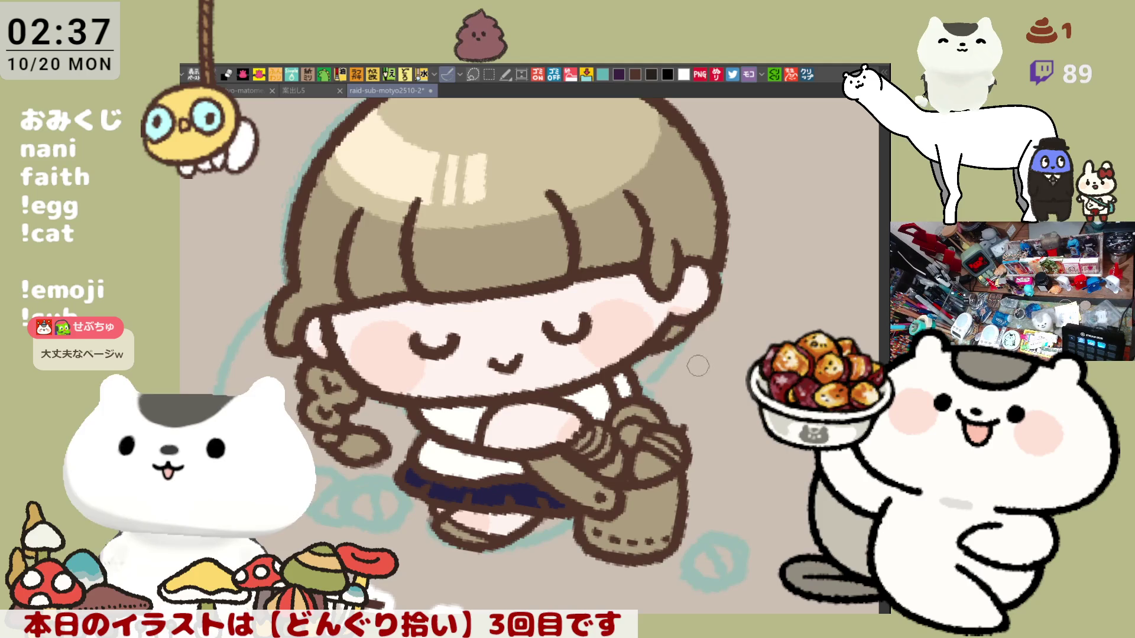
{"action": "mouse_move", "coordinate": [635, 407]}
{"action": "left_mouse_down"}
{"action": "mouse_move", "coordinate": [652, 361]}
{"action": "mouse_move", "coordinate": [690, 348]}
{"action": "left_mouse_up"}
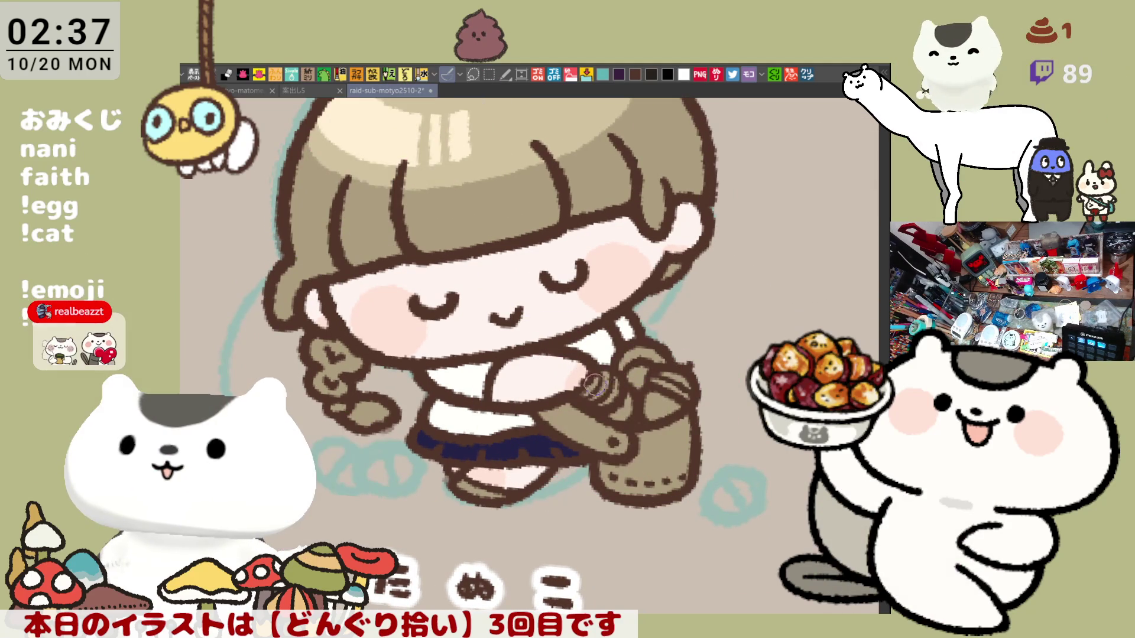
- Paint reddish-brown acorns across the basket and add lighter shading strokes on them
{"action": "mouse_move", "coordinate": [585, 375]}
{"action": "left_mouse_down"}
{"action": "mouse_move", "coordinate": [621, 389]}
{"action": "mouse_move", "coordinate": [623, 358]}
{"action": "mouse_move", "coordinate": [656, 403]}
{"action": "mouse_move", "coordinate": [642, 414]}
{"action": "mouse_move", "coordinate": [670, 373]}
{"action": "left_mouse_up"}
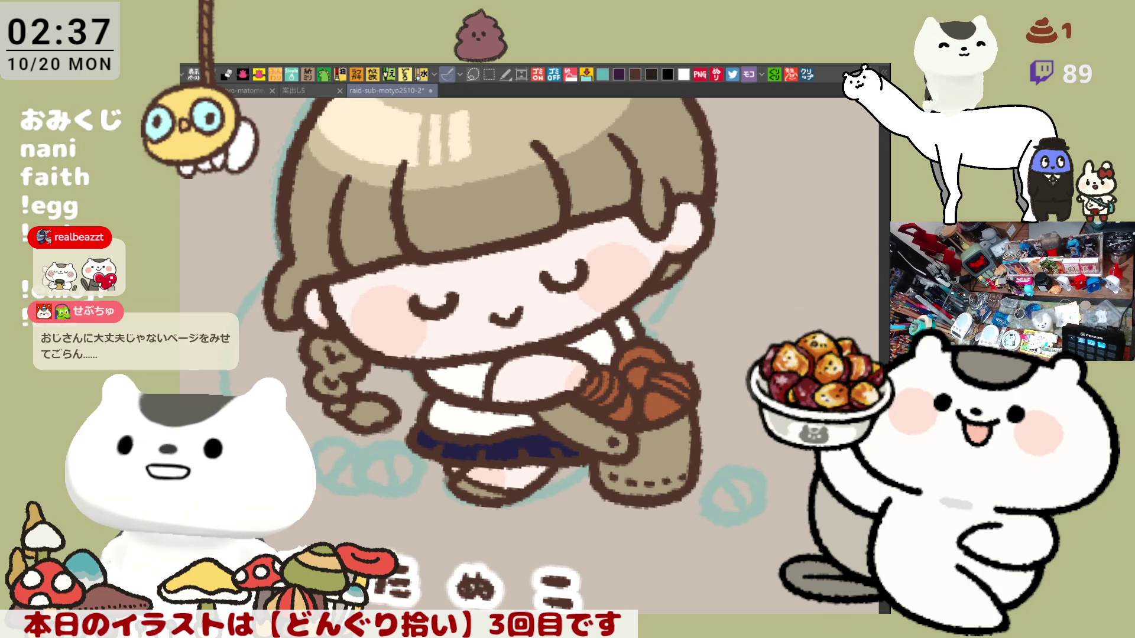
{"action": "mouse_move", "coordinate": [670, 397]}
{"action": "left_mouse_down"}
{"action": "mouse_move", "coordinate": [639, 373]}
{"action": "mouse_move", "coordinate": [704, 399]}
{"action": "left_mouse_up"}
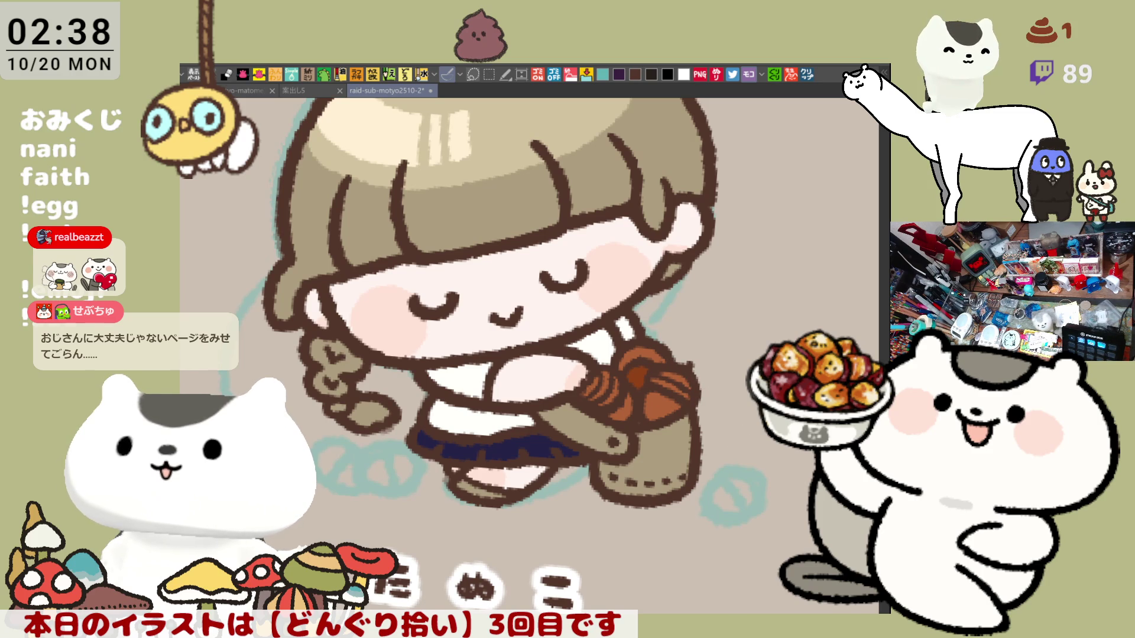
{"action": "mouse_move", "coordinate": [609, 376]}
{"action": "left_mouse_down"}
{"action": "mouse_move", "coordinate": [590, 407]}
{"action": "mouse_move", "coordinate": [650, 353]}
{"action": "left_mouse_up"}
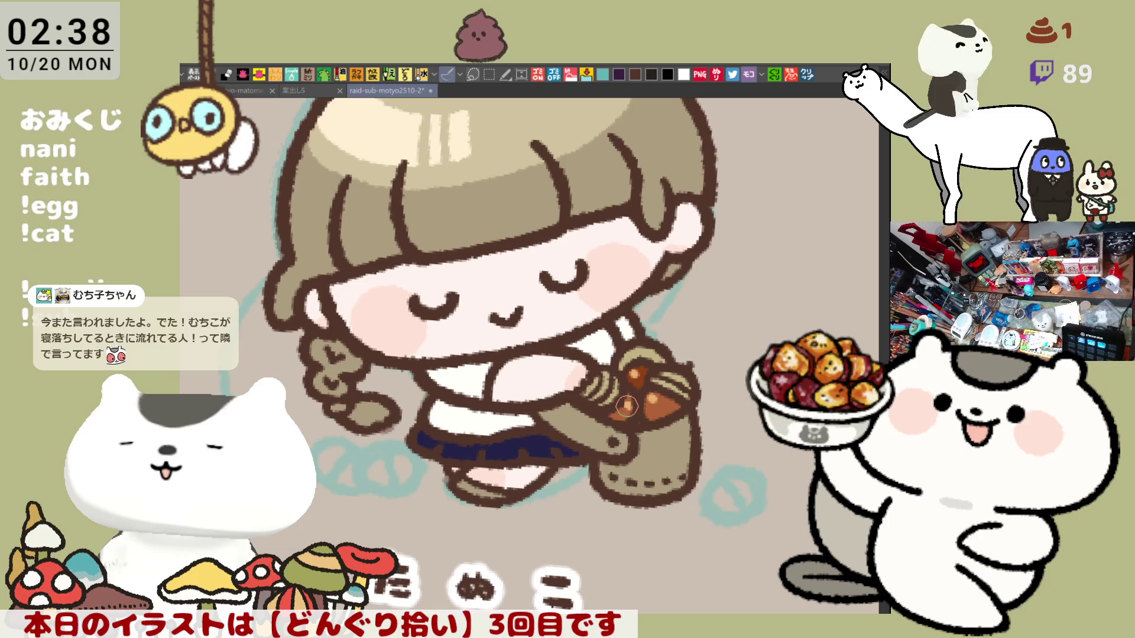
- Bucket-fill the basket strap and basket body with red
{"action": "scroll", "coordinate": [398, 294], "scroll_direction": "up", "scroll_amount": 3}
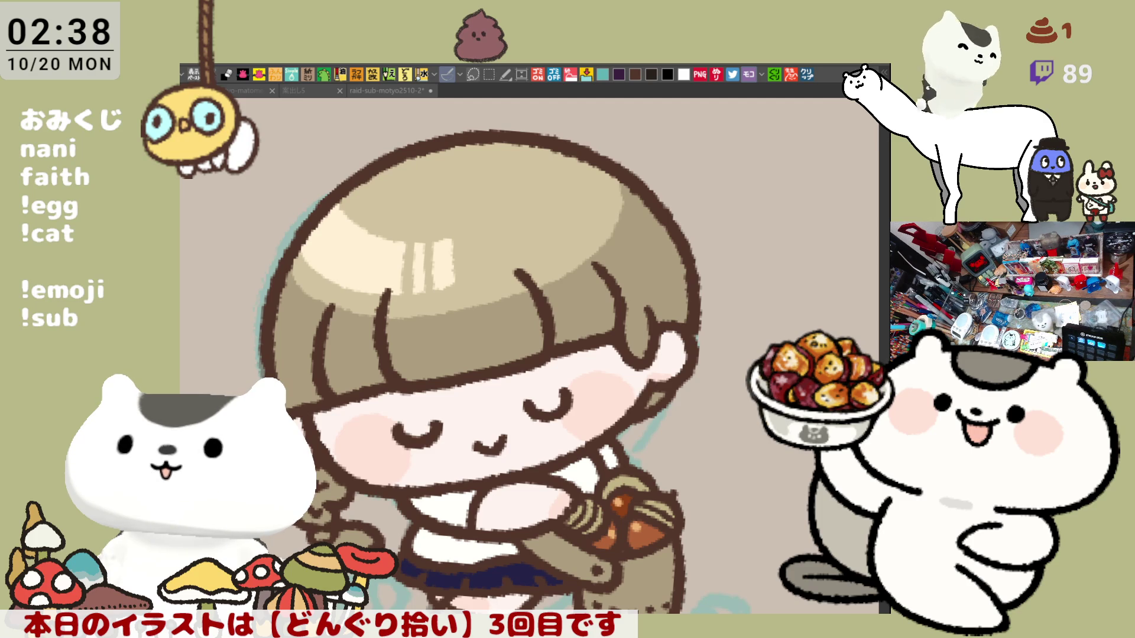
{"action": "left_click", "coordinate": [568, 556]}
{"action": "left_click", "coordinate": [632, 585]}
{"action": "scroll", "coordinate": [674, 443], "scroll_direction": "down", "scroll_amount": 2}
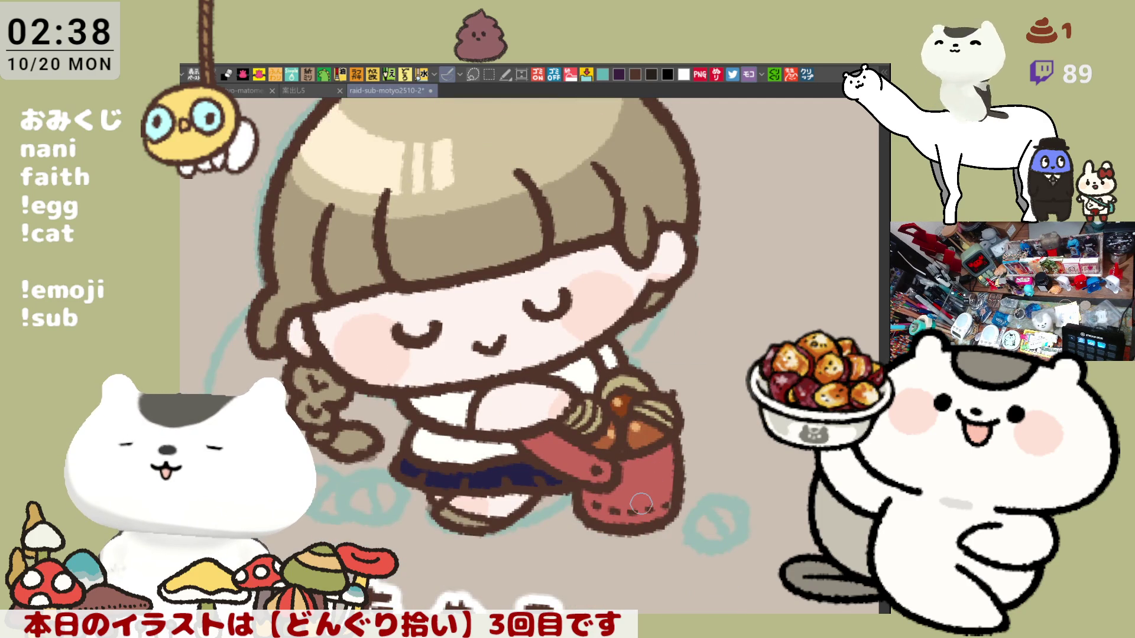
{"action": "scroll", "coordinate": [641, 504], "scroll_direction": "down", "scroll_amount": 3}
{"action": "scroll", "coordinate": [641, 504], "scroll_direction": "up", "scroll_amount": 2}
{"action": "scroll", "coordinate": [641, 503], "scroll_direction": "up", "scroll_amount": 1}
{"action": "scroll", "coordinate": [641, 503], "scroll_direction": "up", "scroll_amount": 2}
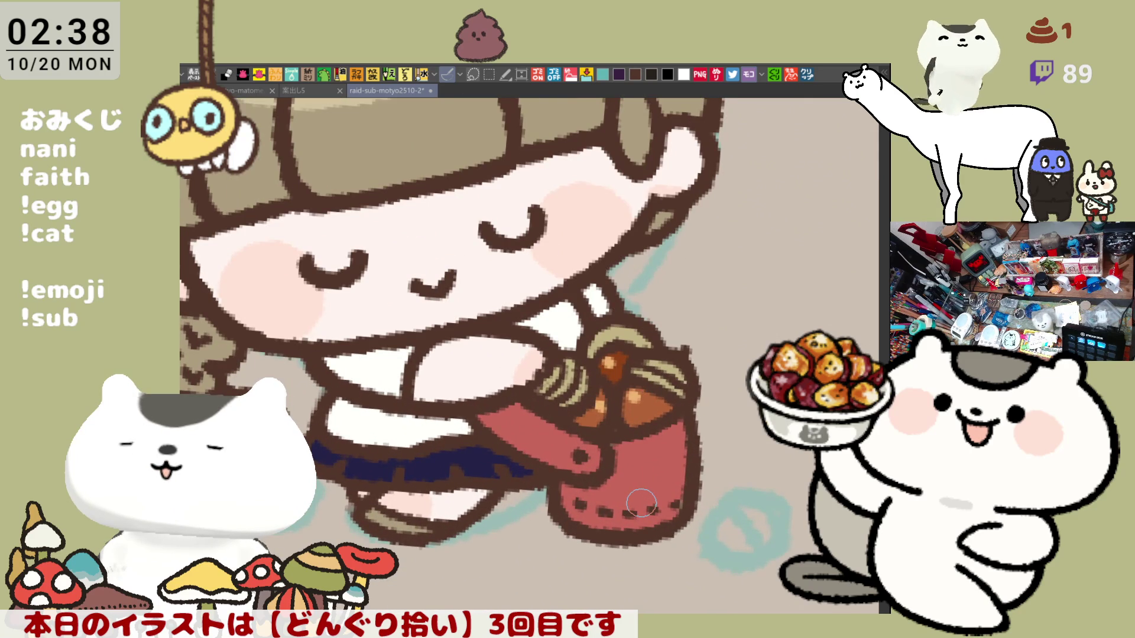
{"action": "scroll", "coordinate": [641, 503], "scroll_direction": "down", "scroll_amount": 3}
{"action": "scroll", "coordinate": [641, 504], "scroll_direction": "up", "scroll_amount": 2}
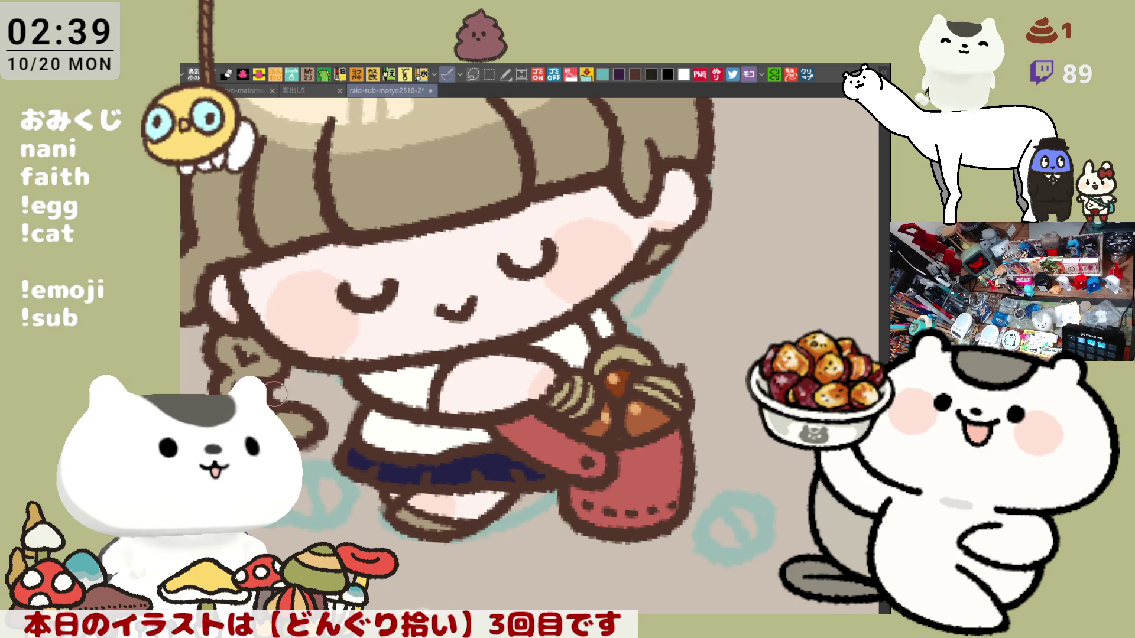
{"action": "left_click_drag", "start_coordinate": [468, 376], "coordinate": [516, 452]}
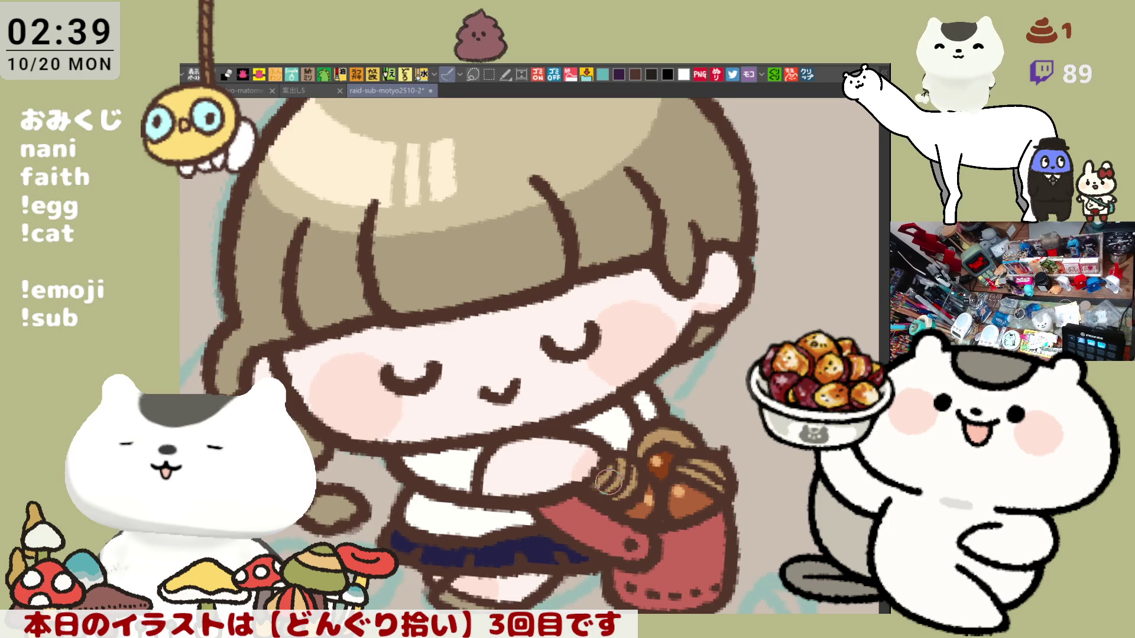
{"action": "scroll", "coordinate": [698, 459], "scroll_direction": "down", "scroll_amount": 3}
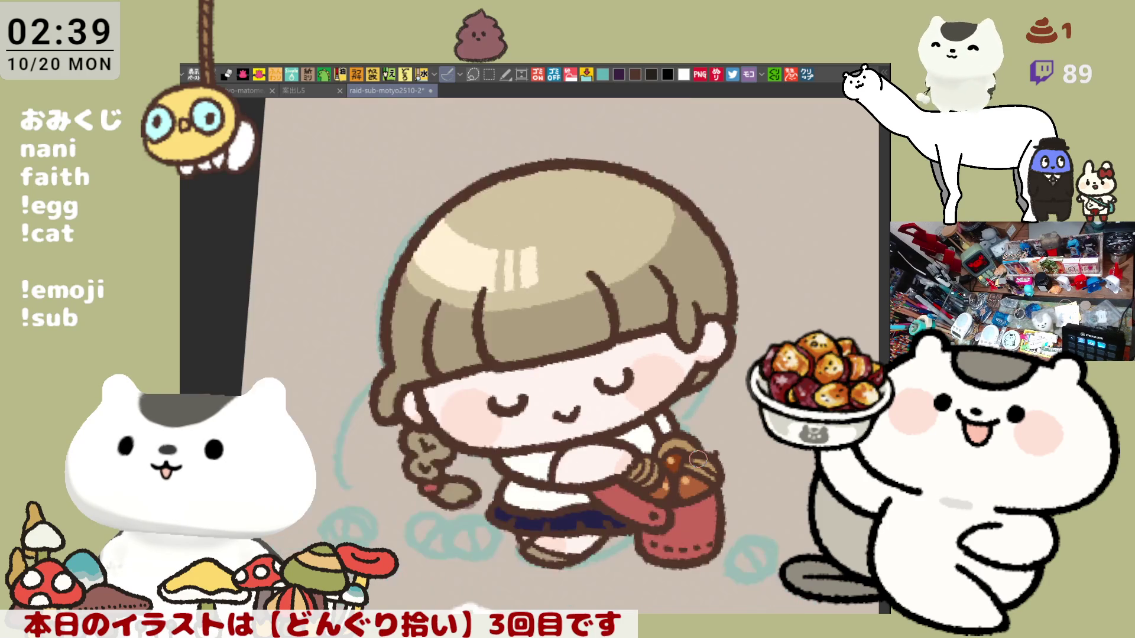
- Zoom out and save the illustration with Ctrl+S
{"action": "scroll", "coordinate": [698, 459], "scroll_direction": "down", "scroll_amount": 2}
{"action": "scroll", "coordinate": [698, 460], "scroll_direction": "down", "scroll_amount": 2}
{"action": "key", "text": "ctrl+s"}
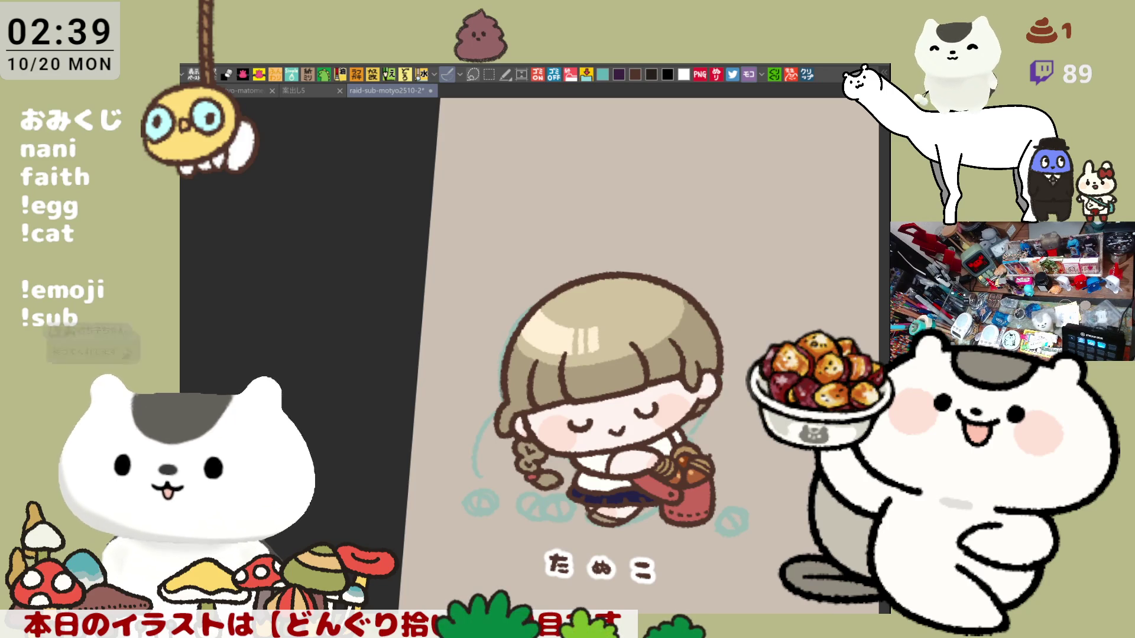
- Draw a rectangular selection around the whole girl, then deselect it with Ctrl+D
{"action": "key", "text": "m"}
{"action": "left_click_drag", "start_coordinate": [524, 353], "coordinate": [783, 604]}
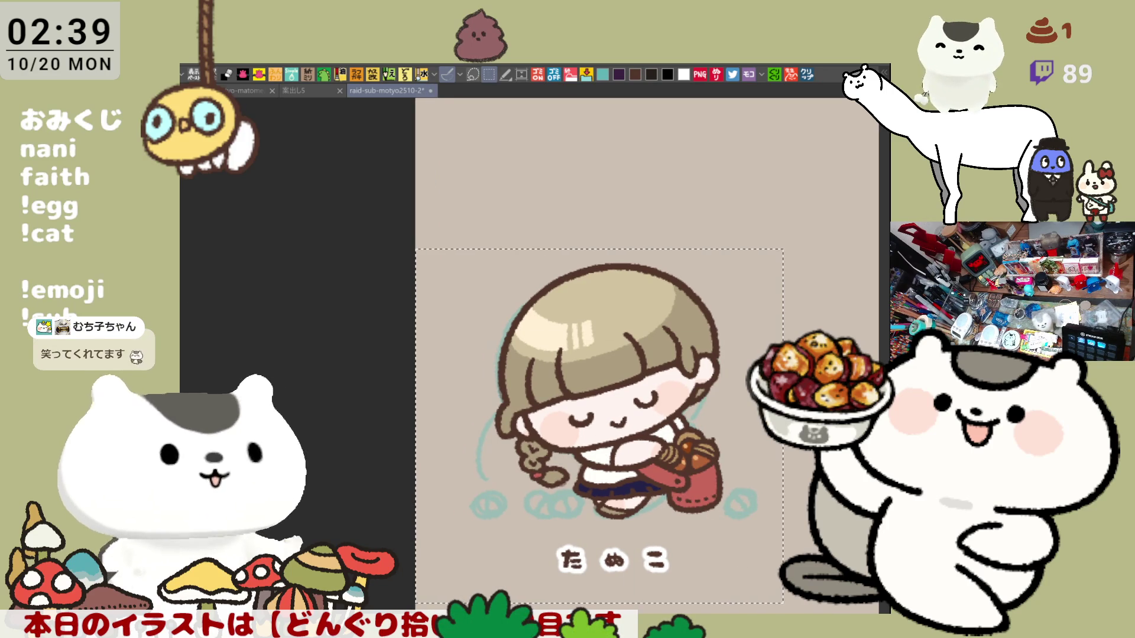
{"action": "key", "text": "ctrl+d"}
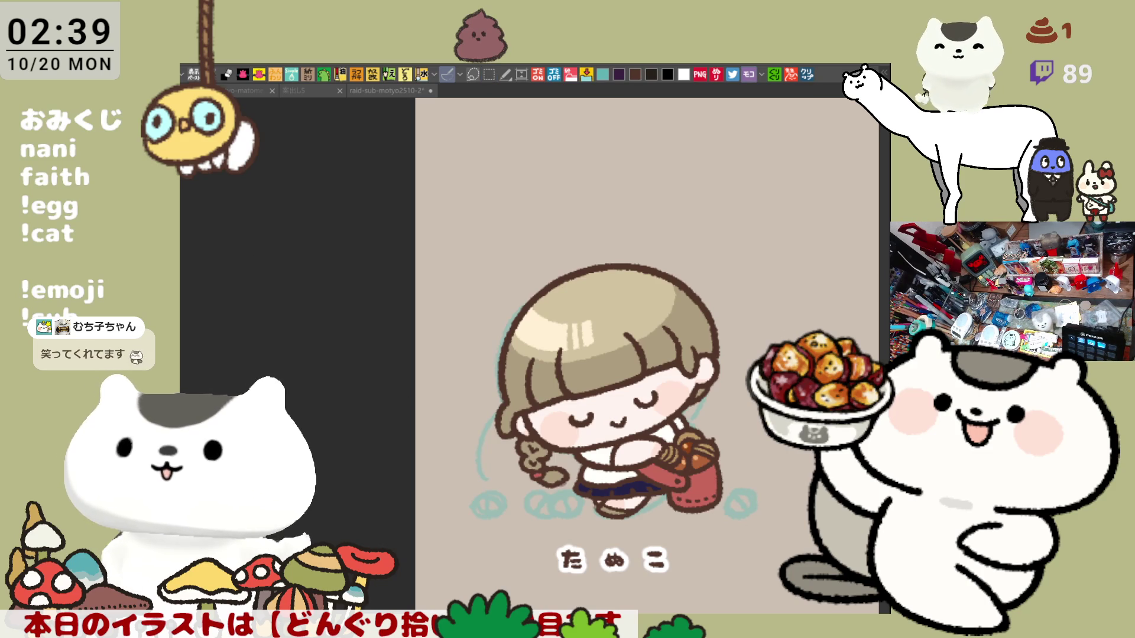
{"action": "left_click", "coordinate": [387, 90]}
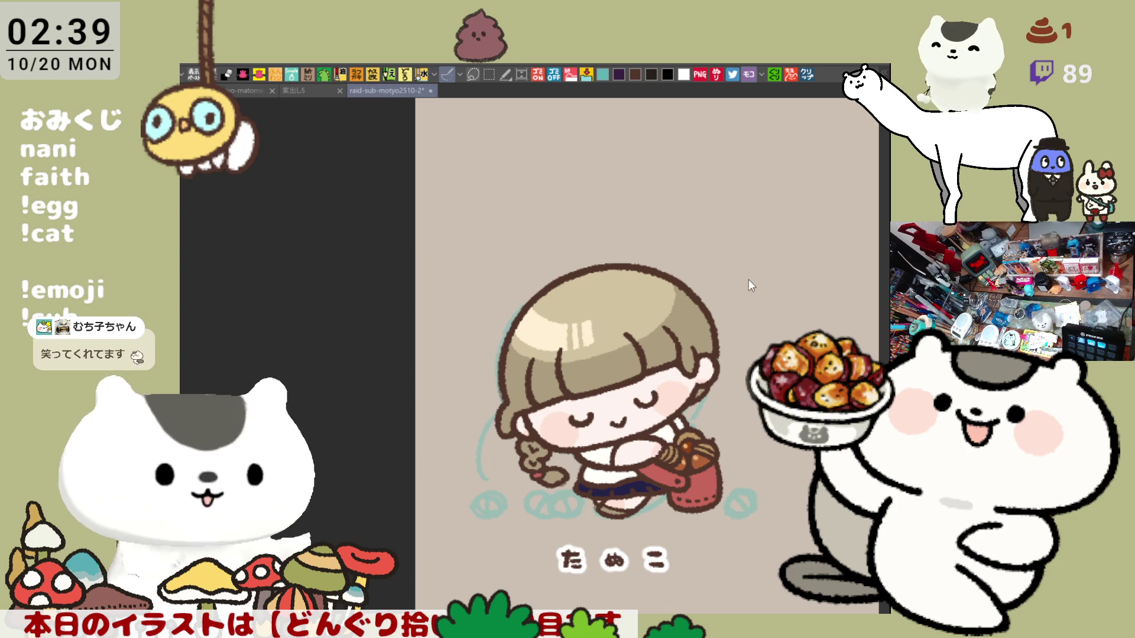
- Sketch a small round face with an eye dot and hair tufts near the すねのけ lettering
{"action": "left_click_drag", "start_coordinate": [694, 170], "coordinate": [565, 294]}
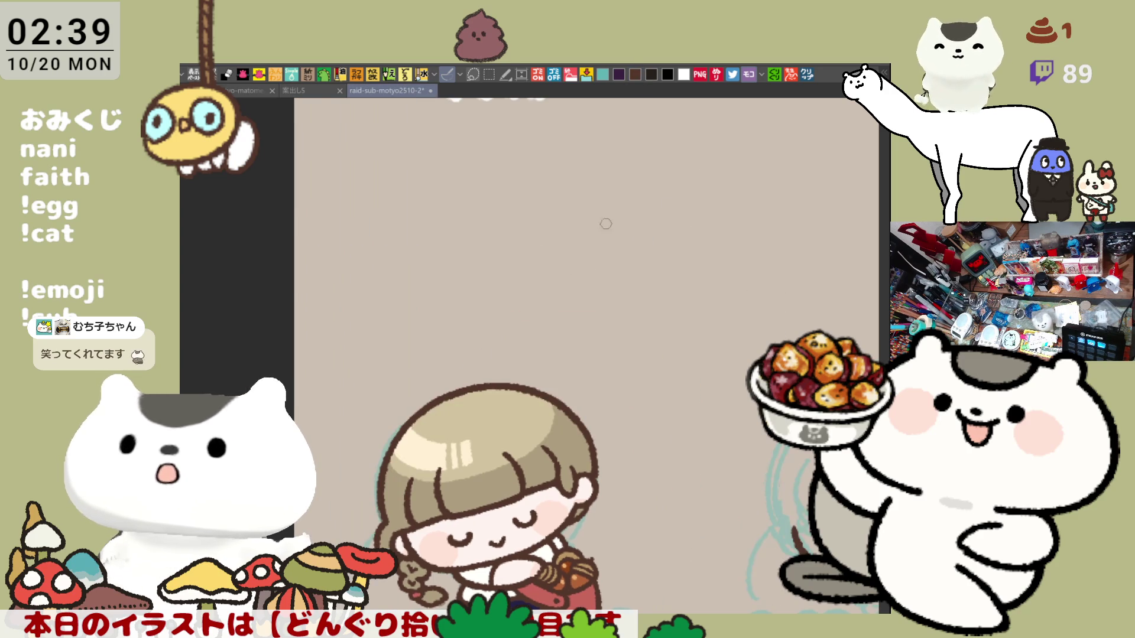
{"action": "left_click_drag", "start_coordinate": [614, 247], "coordinate": [555, 323]}
{"action": "mouse_move", "coordinate": [579, 241]}
{"action": "left_mouse_down"}
{"action": "mouse_move", "coordinate": [585, 342]}
{"action": "mouse_move", "coordinate": [644, 337]}
{"action": "left_mouse_up"}
{"action": "left_click", "coordinate": [576, 311]}
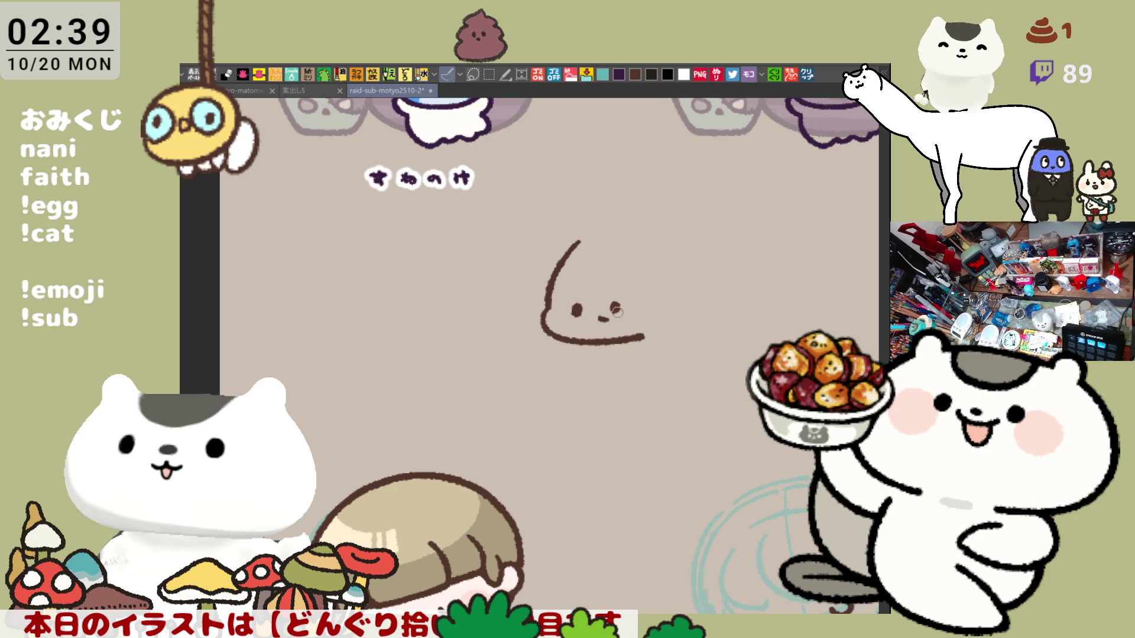
{"action": "mouse_move", "coordinate": [571, 260]}
{"action": "left_mouse_down"}
{"action": "mouse_move", "coordinate": [626, 243]}
{"action": "mouse_move", "coordinate": [591, 239]}
{"action": "mouse_move", "coordinate": [650, 260]}
{"action": "left_mouse_up"}
- Replace the overlong hair curl with a shorter stroke and fill the top of the head with dark hair
{"action": "key", "text": "ctrl+z"}
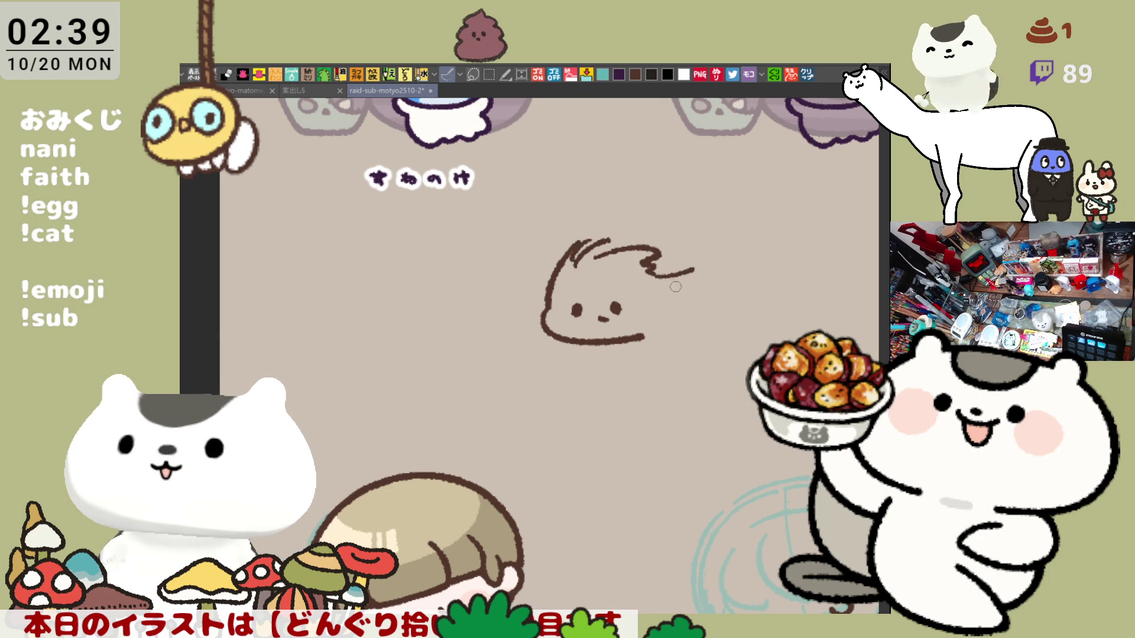
{"action": "key", "text": "ctrl+z"}
{"action": "left_click_drag", "start_coordinate": [646, 299], "coordinate": [680, 296]}
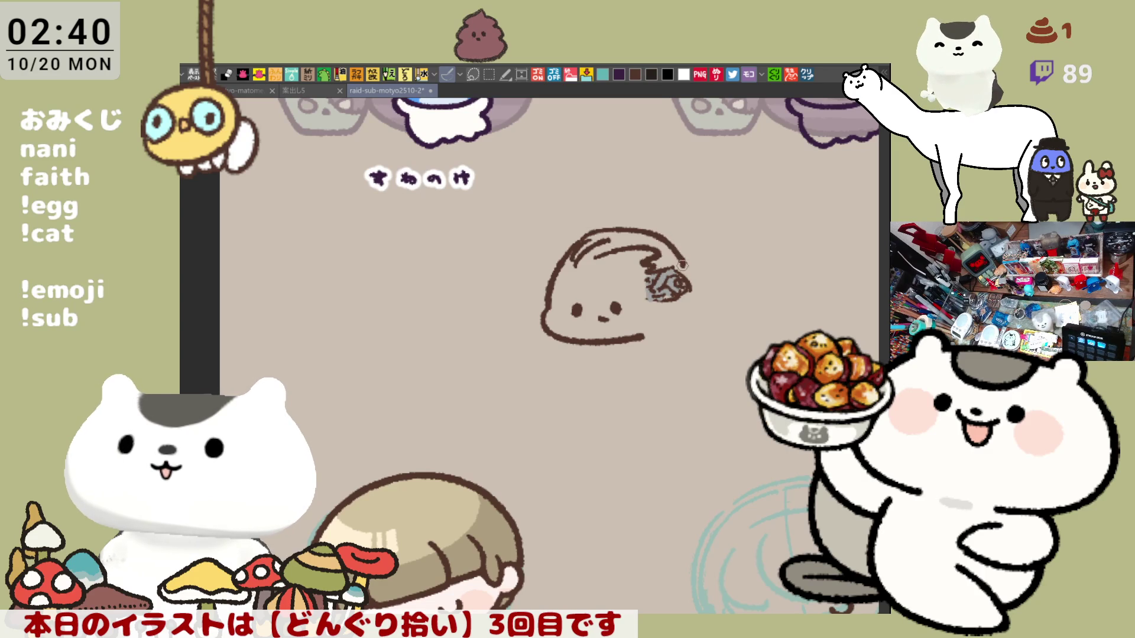
{"action": "left_click_drag", "start_coordinate": [600, 239], "coordinate": [684, 264]}
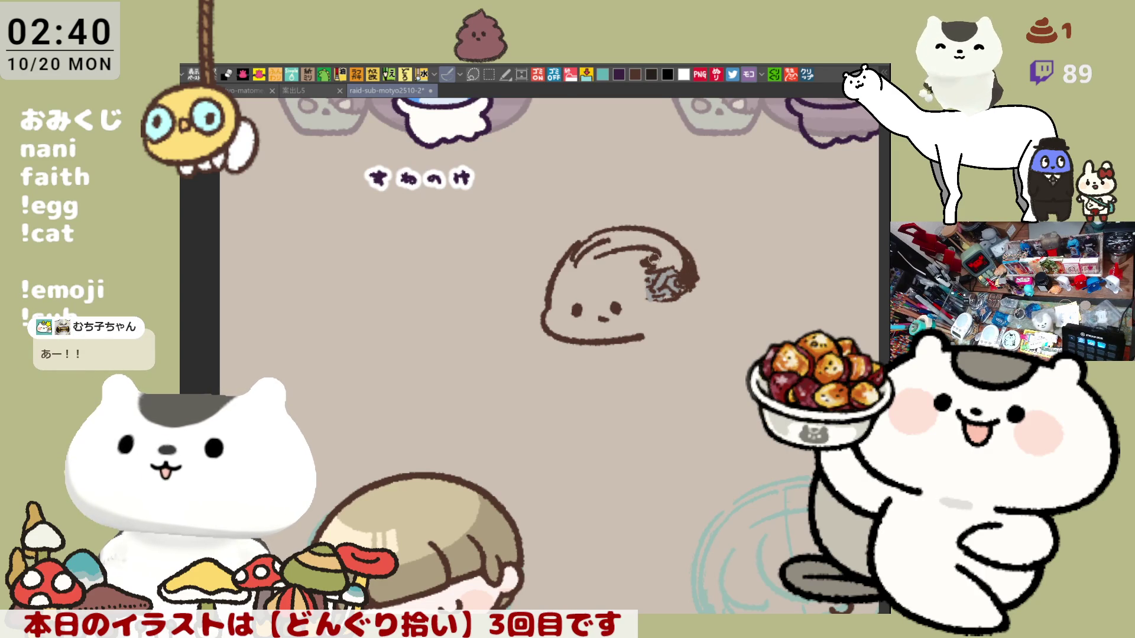
{"action": "left_click_drag", "start_coordinate": [600, 232], "coordinate": [679, 260]}
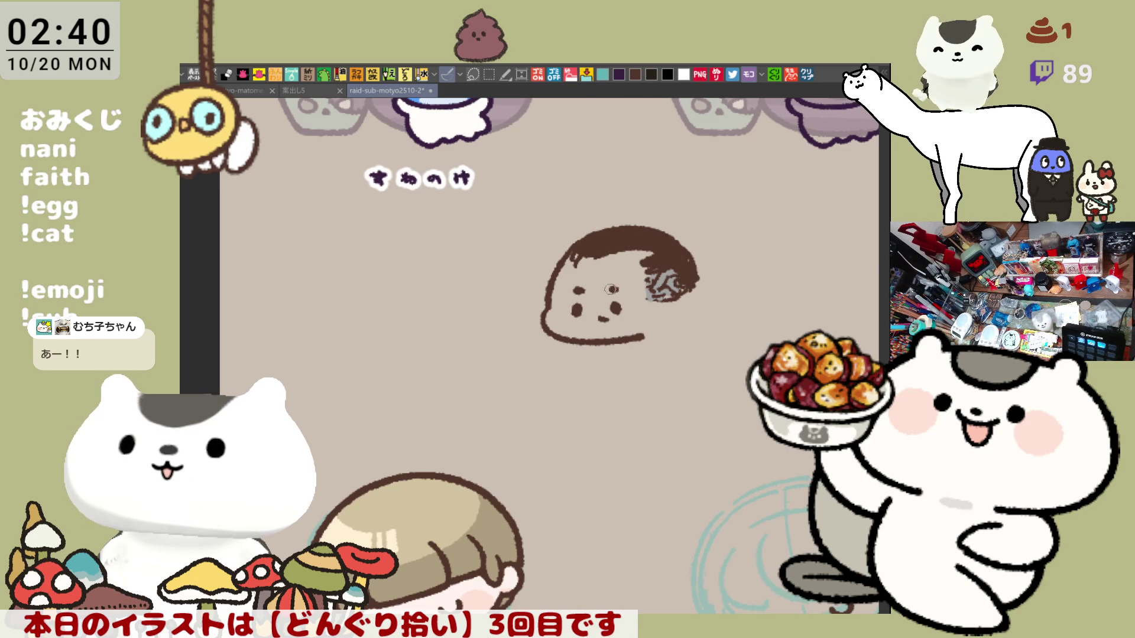
- Remove the stray line, then select the face doodle and delete it
{"action": "left_click_drag", "start_coordinate": [747, 375], "coordinate": [530, 220]}
{"action": "key", "text": "ctrl+z"}
{"action": "mouse_move", "coordinate": [625, 315]}
{"action": "left_mouse_down"}
{"action": "mouse_move", "coordinate": [711, 374]}
{"action": "mouse_move", "coordinate": [477, 224]}
{"action": "left_mouse_up"}
{"action": "key", "text": "Delete"}
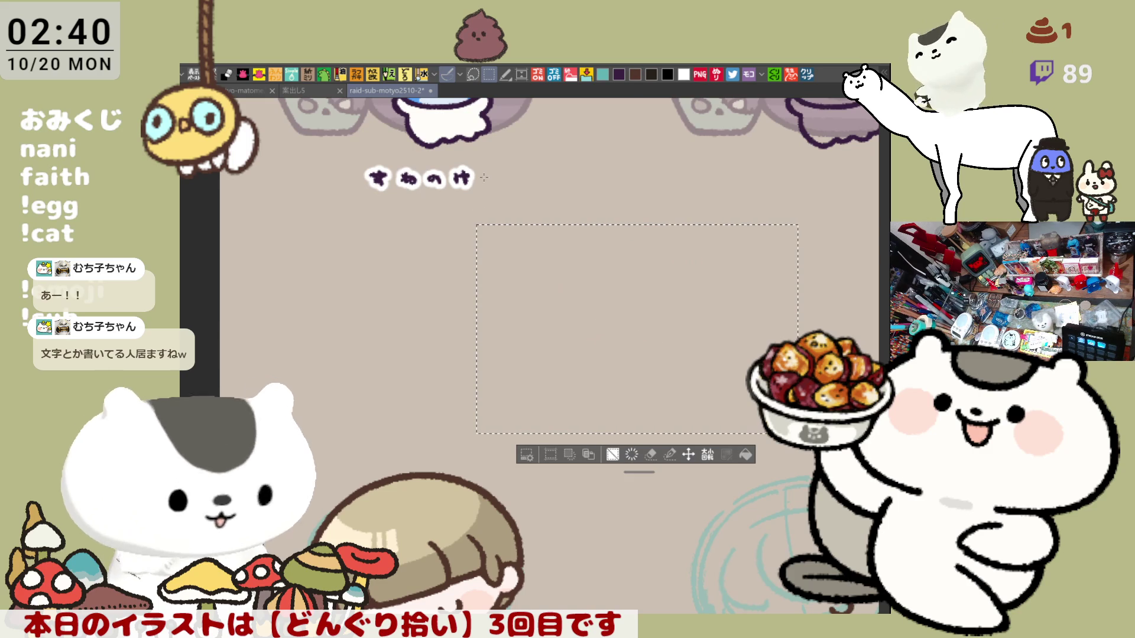
- Make and clear a rectangle selection around the girl, then paste the copied message as a new image
{"action": "scroll", "coordinate": [550, 354], "scroll_direction": "down", "scroll_amount": 5}
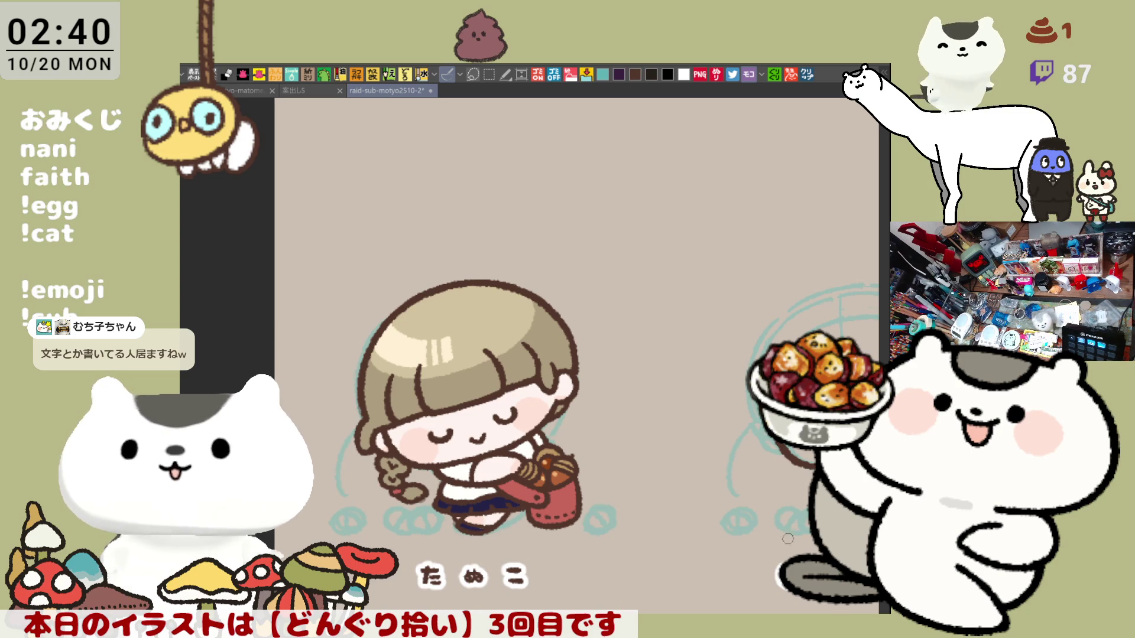
{"action": "key", "text": "m"}
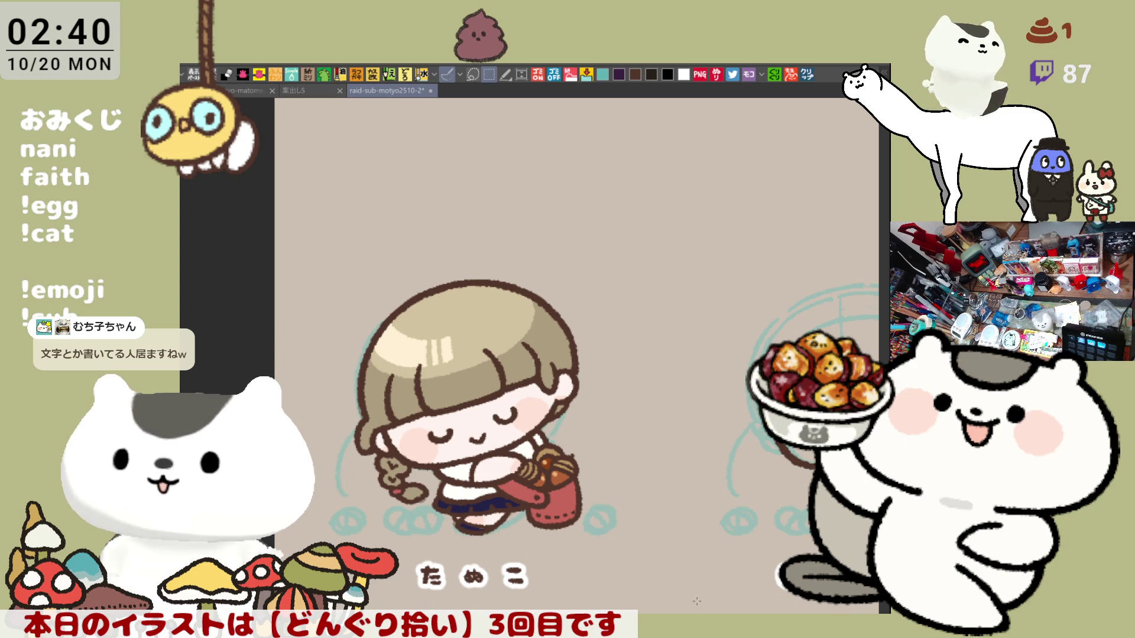
{"action": "left_click_drag", "start_coordinate": [697, 602], "coordinate": [317, 234]}
{"action": "key", "text": "ctrl+d"}
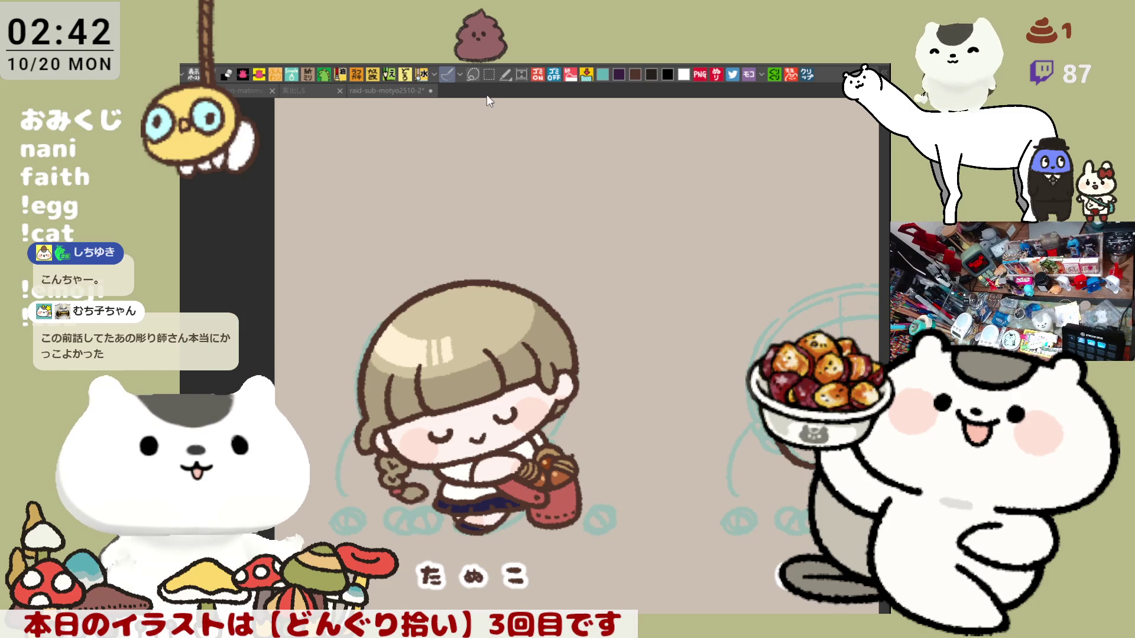
{"action": "key", "text": "ctrl+shift+v"}
{"action": "scroll", "coordinate": [445, 345], "scroll_direction": "up", "scroll_amount": 1}
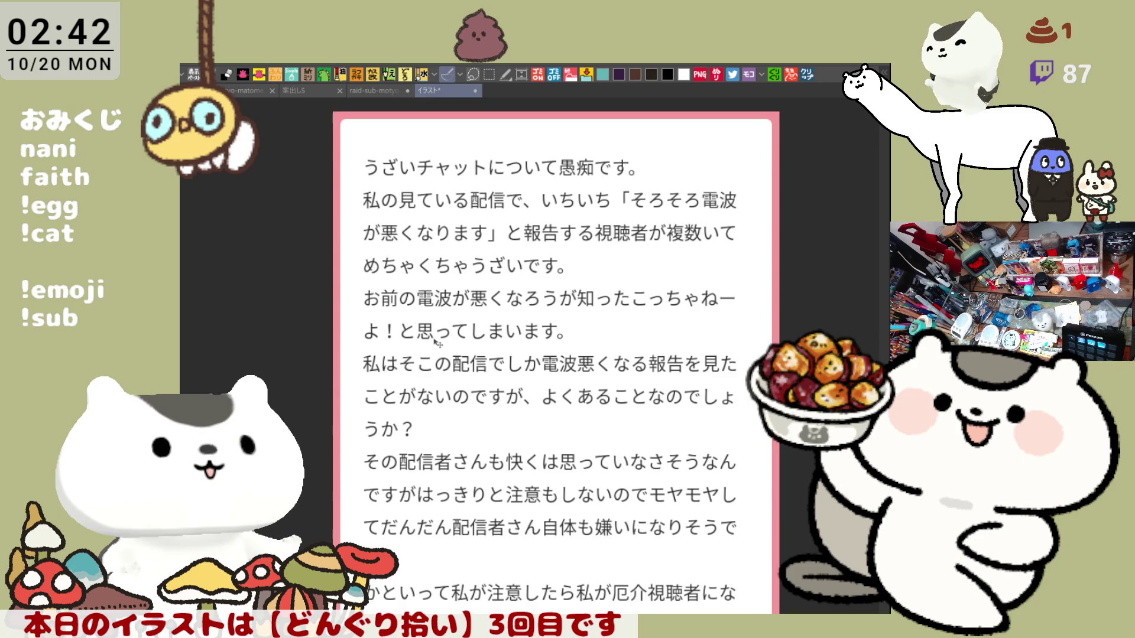
- Scroll through the Japanese message image, then close that document with Ctrl+W
{"action": "scroll", "coordinate": [436, 342], "scroll_direction": "up", "scroll_amount": 2}
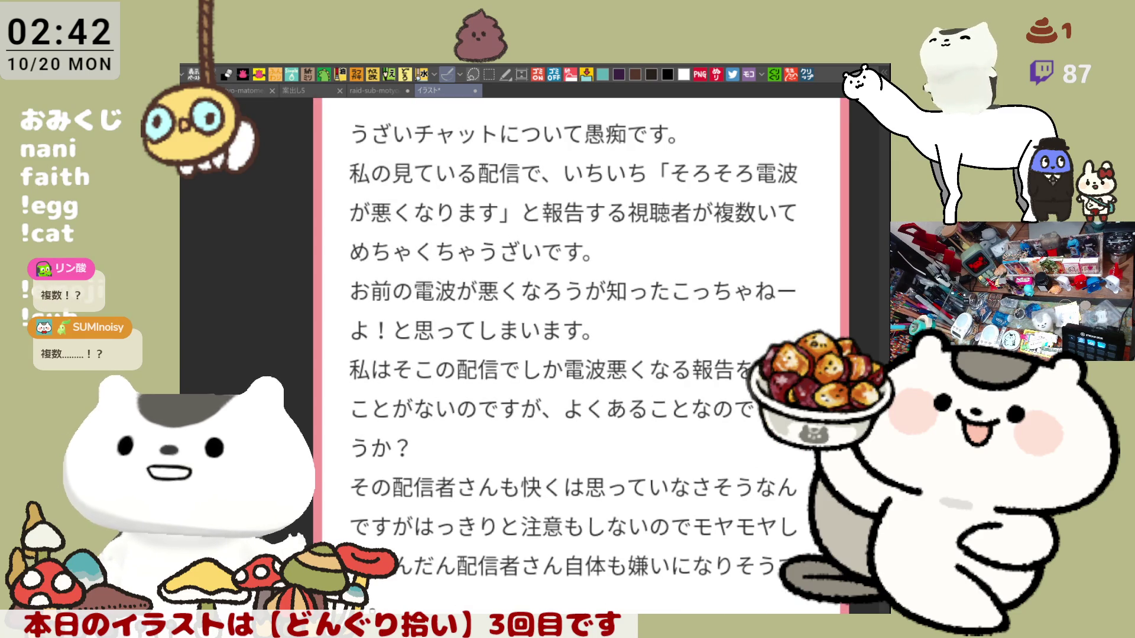
{"action": "scroll", "coordinate": [573, 355], "scroll_direction": "down", "scroll_amount": 1}
{"action": "left_click_drag", "start_coordinate": [532, 355], "coordinate": [465, 319]}
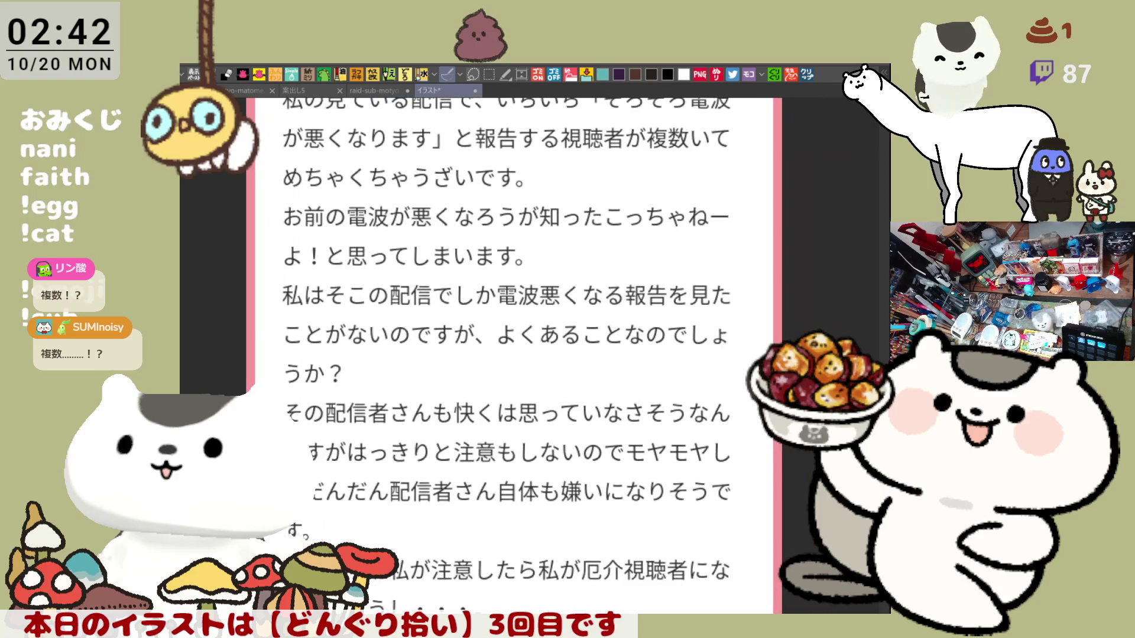
{"action": "scroll", "coordinate": [520, 354], "scroll_direction": "down", "scroll_amount": 2}
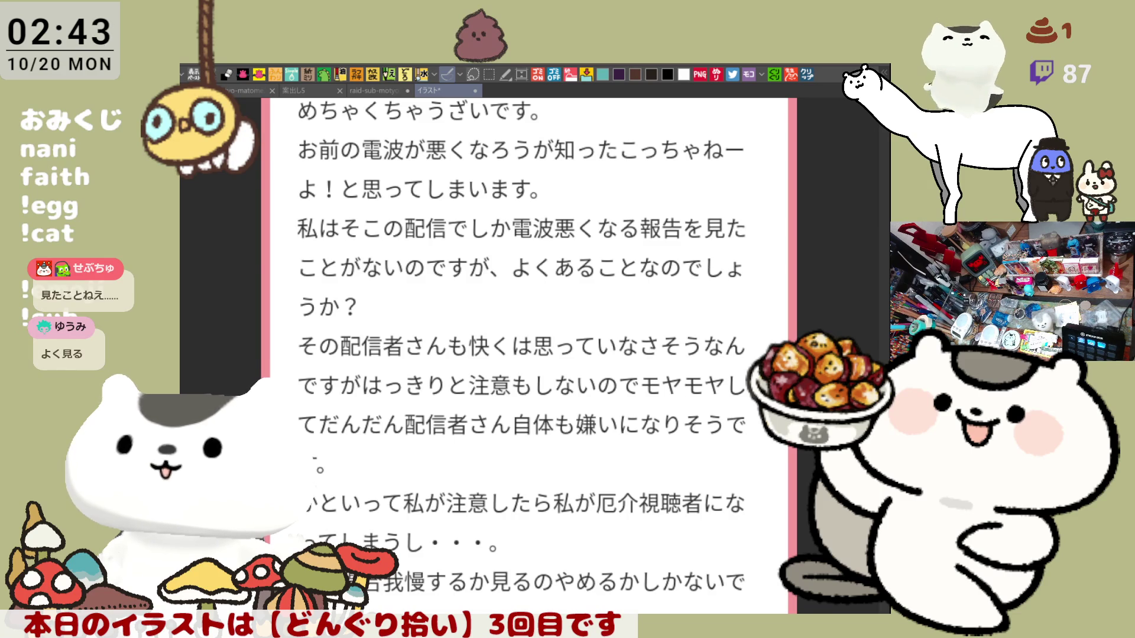
{"action": "scroll", "coordinate": [526, 355], "scroll_direction": "up", "scroll_amount": 2}
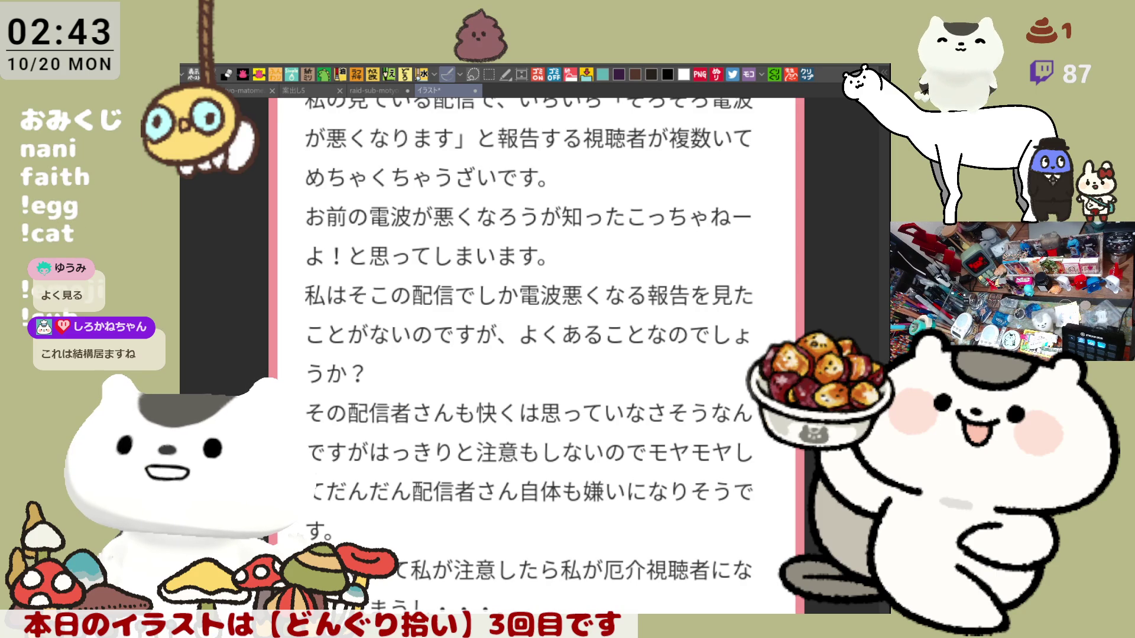
{"action": "scroll", "coordinate": [529, 355], "scroll_direction": "down", "scroll_amount": 1}
{"action": "scroll", "coordinate": [529, 355], "scroll_direction": "down", "scroll_amount": 2}
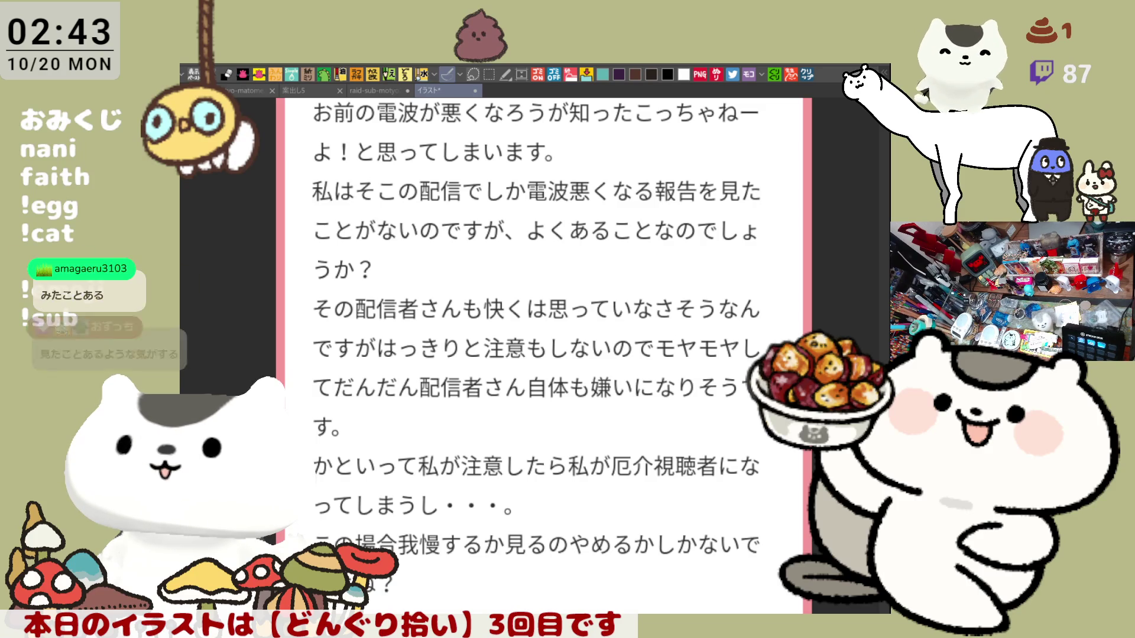
{"action": "scroll", "coordinate": [532, 355], "scroll_direction": "down", "scroll_amount": 5}
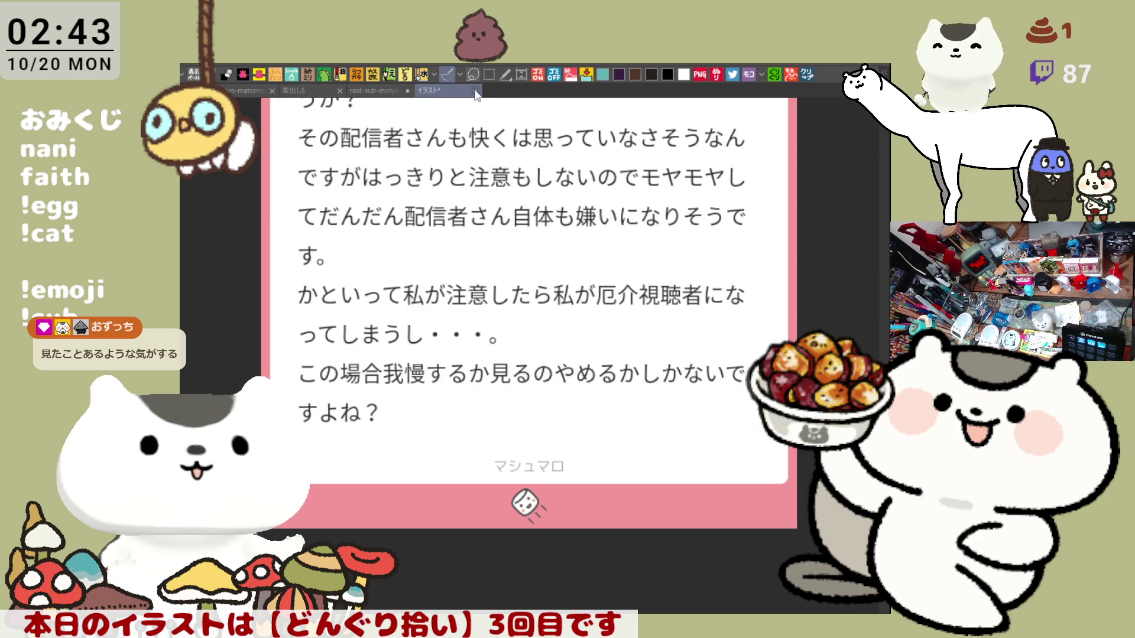
{"action": "key", "text": "ctrl+w"}
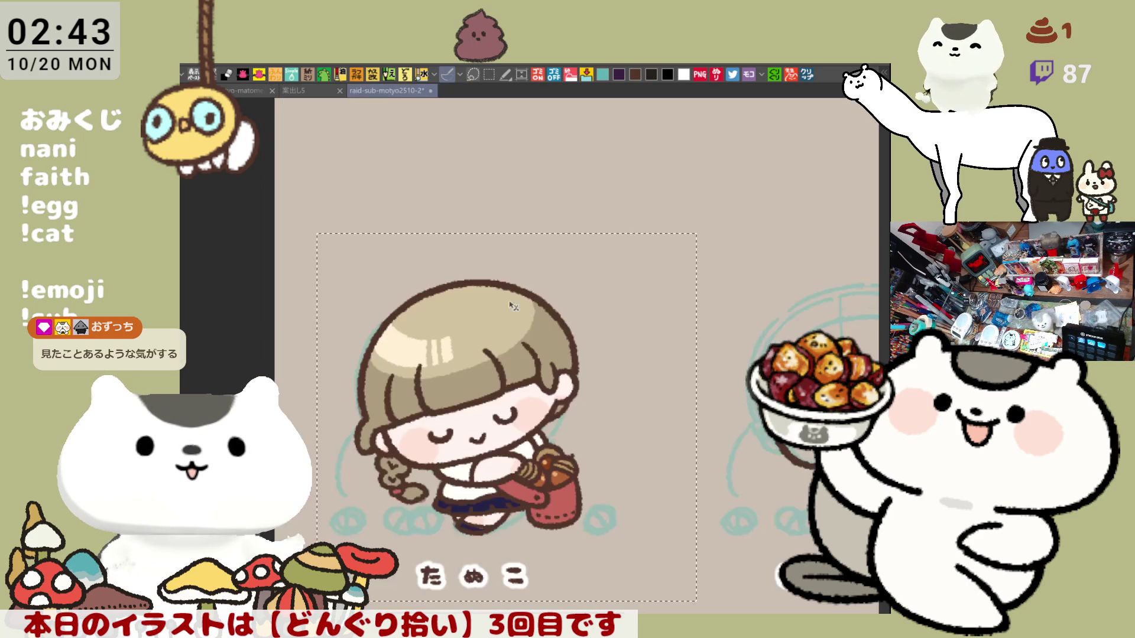
- Deselect with Ctrl+D and save the raid-sub-motyo2510 illustration with Ctrl+S
{"action": "key", "text": "ctrl+d"}
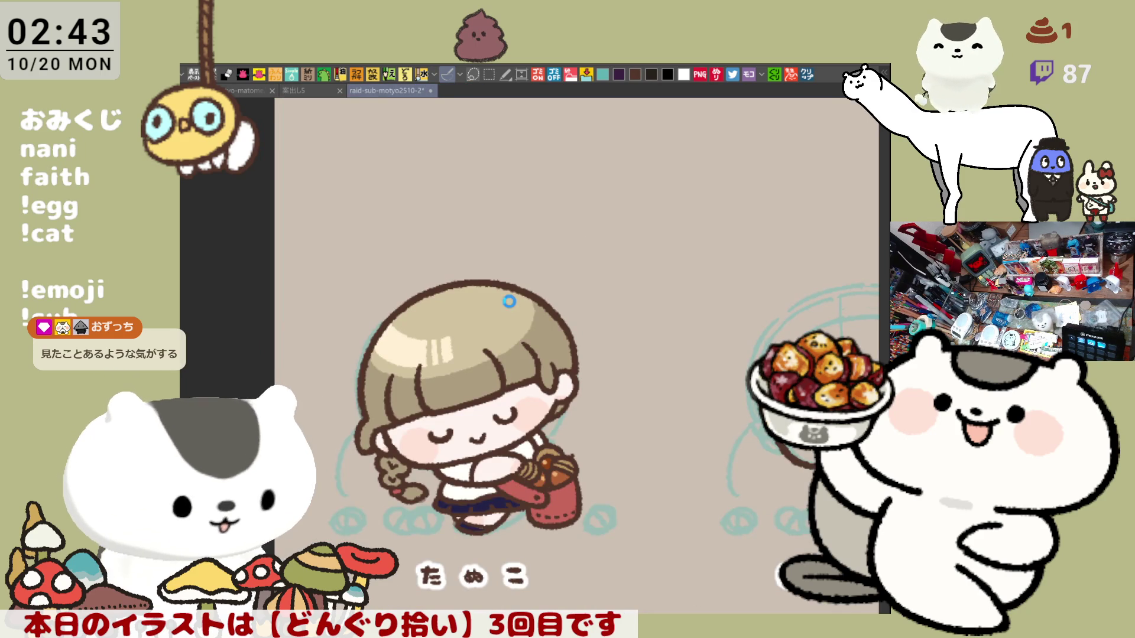
{"action": "key", "text": "ctrl+s"}
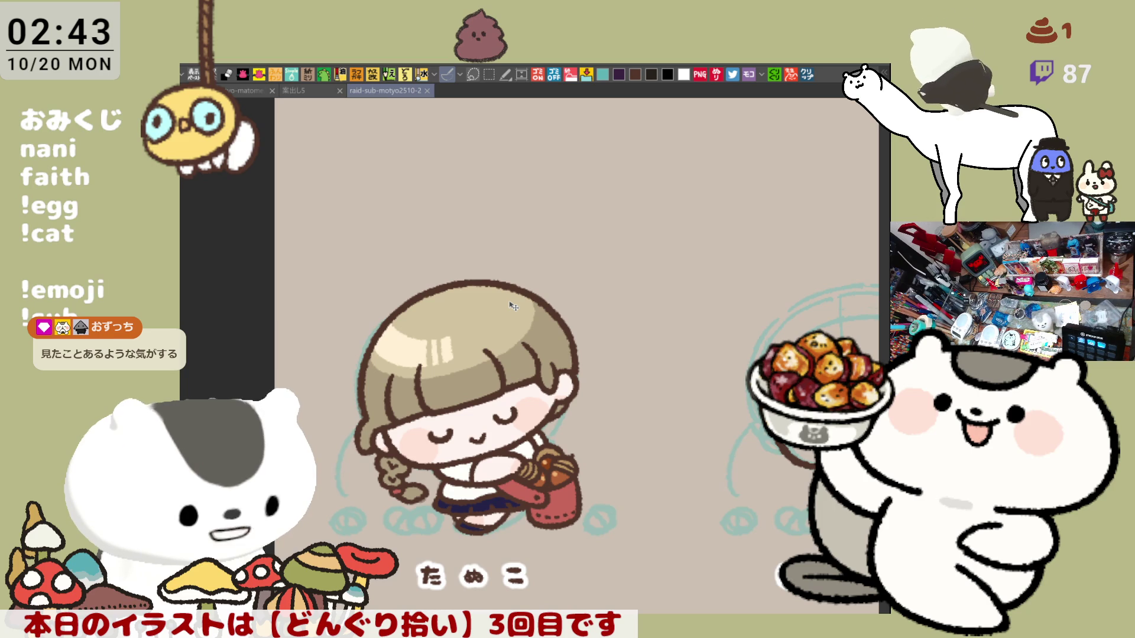
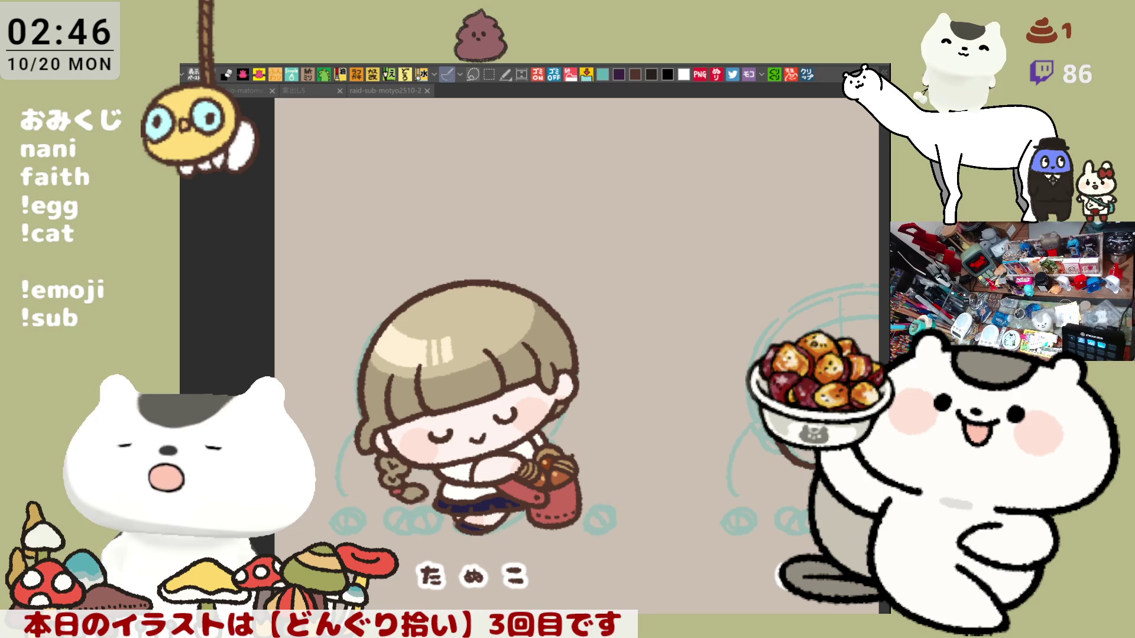
- Zoom, pan and rotate the view so the girl stands upright with her face in view
{"action": "left_click", "coordinate": [518, 382]}
{"action": "scroll", "coordinate": [518, 381], "scroll_direction": "up", "scroll_amount": 2}
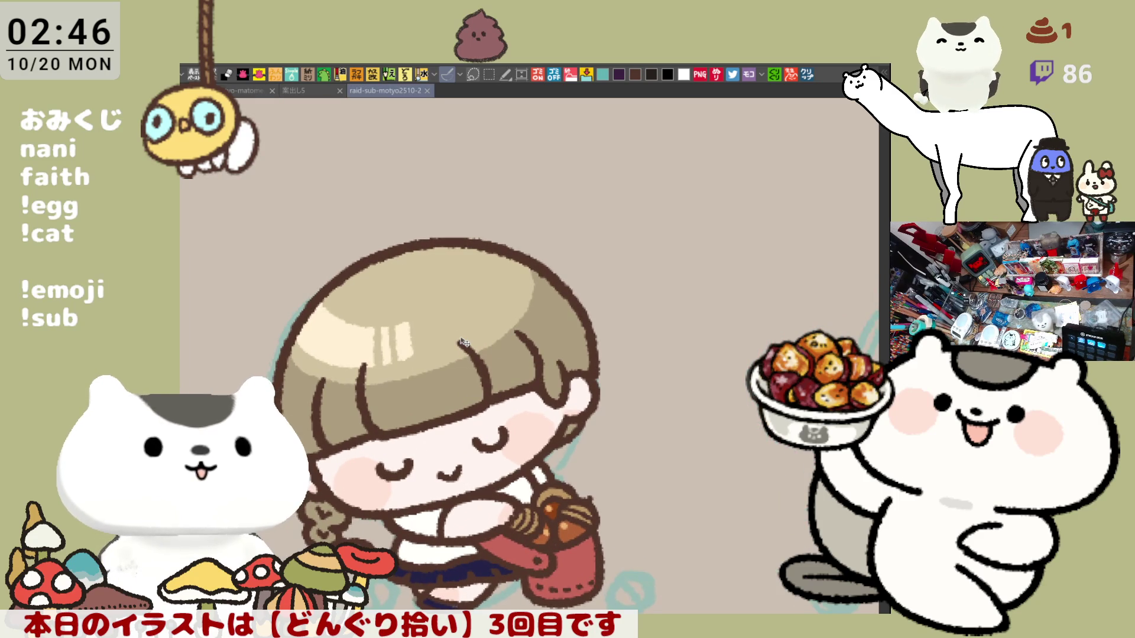
{"action": "scroll", "coordinate": [463, 342], "scroll_direction": "up", "scroll_amount": 2}
{"action": "scroll", "coordinate": [503, 340], "scroll_direction": "down", "scroll_amount": 3}
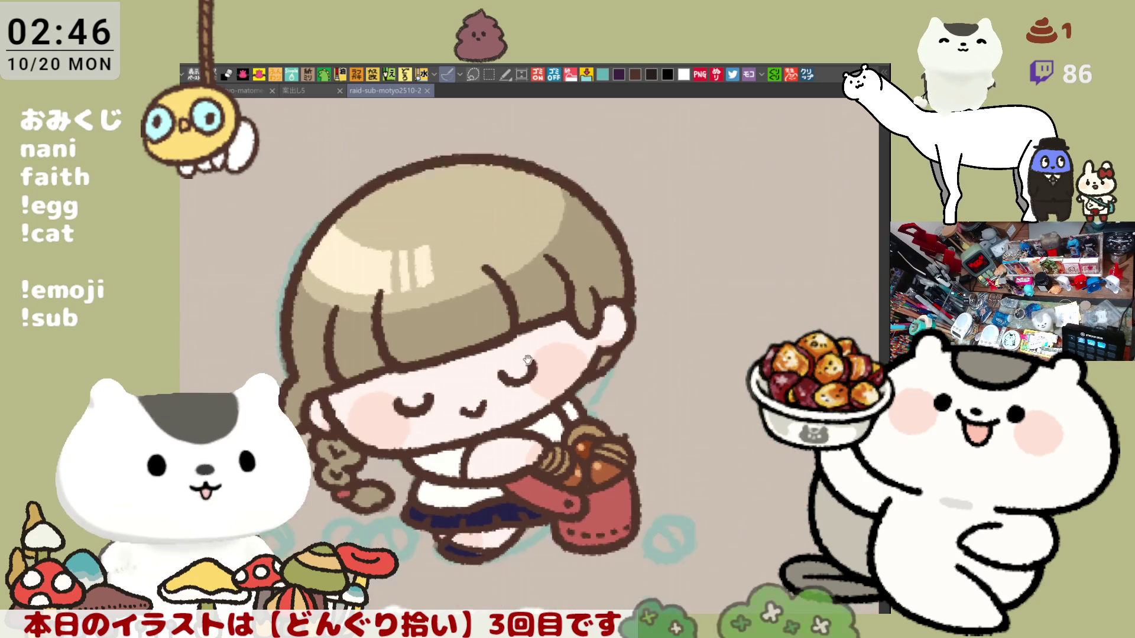
{"action": "scroll", "coordinate": [530, 336], "scroll_direction": "up", "scroll_amount": 2}
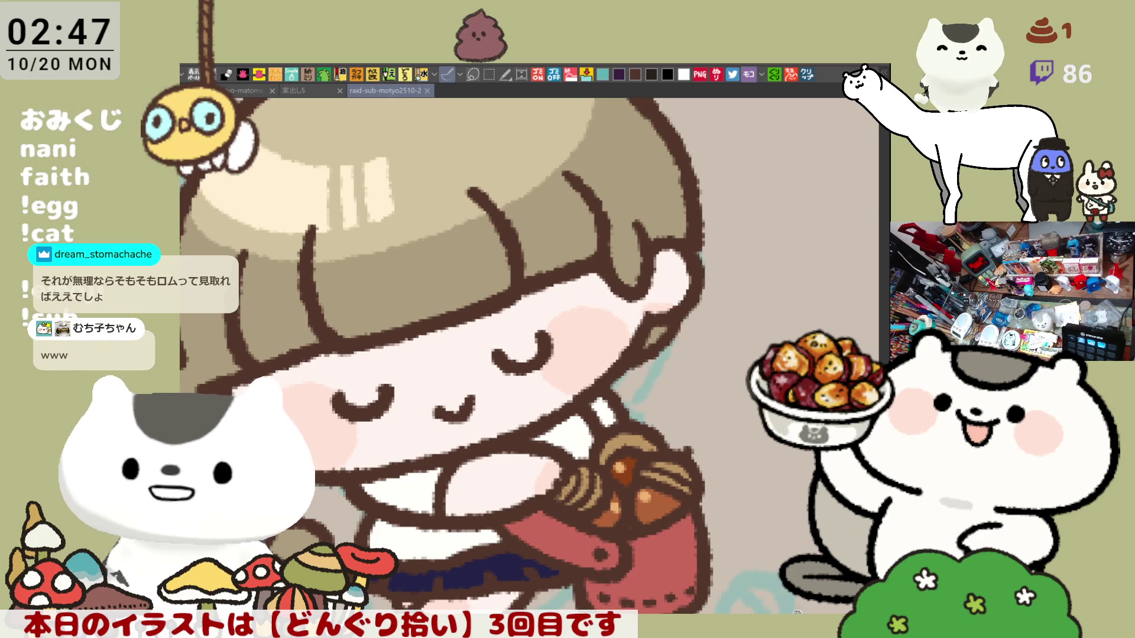
{"action": "left_click_drag", "start_coordinate": [818, 578], "coordinate": [689, 544]}
{"action": "scroll", "coordinate": [689, 545], "scroll_direction": "up", "scroll_amount": 1}
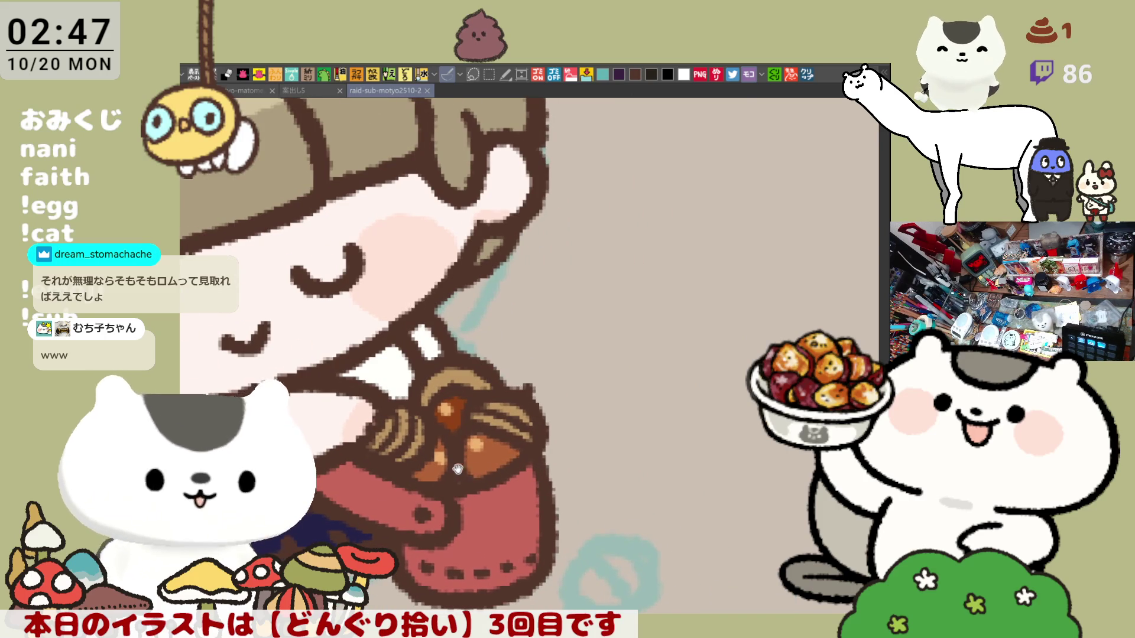
{"action": "left_click_drag", "start_coordinate": [688, 544], "coordinate": [456, 512]}
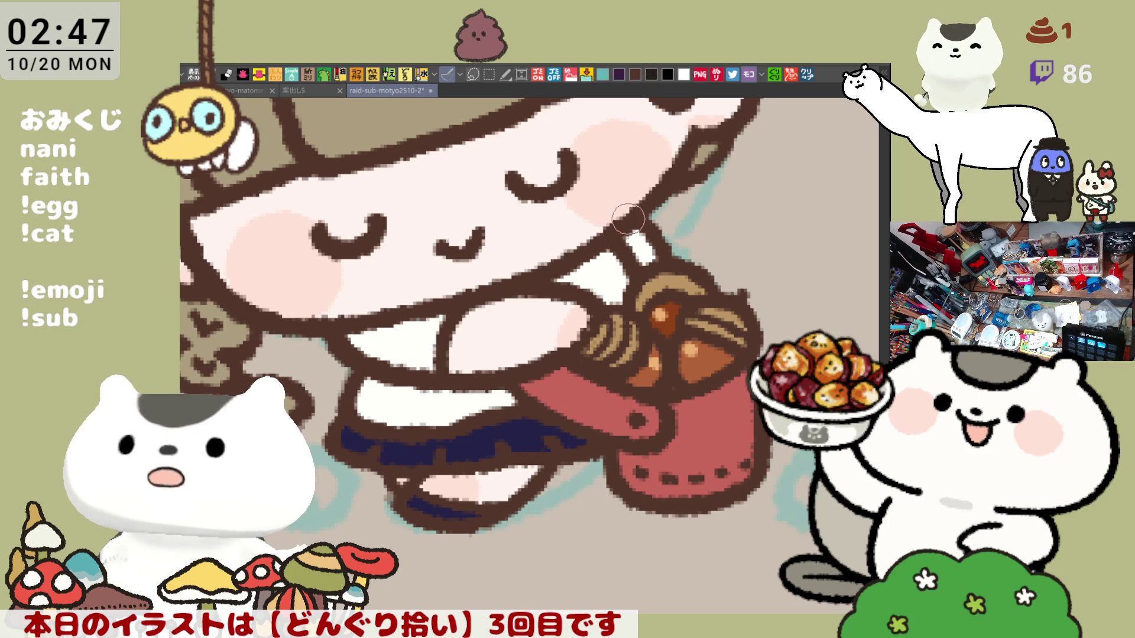
{"action": "scroll", "coordinate": [633, 262], "scroll_direction": "down", "scroll_amount": 5}
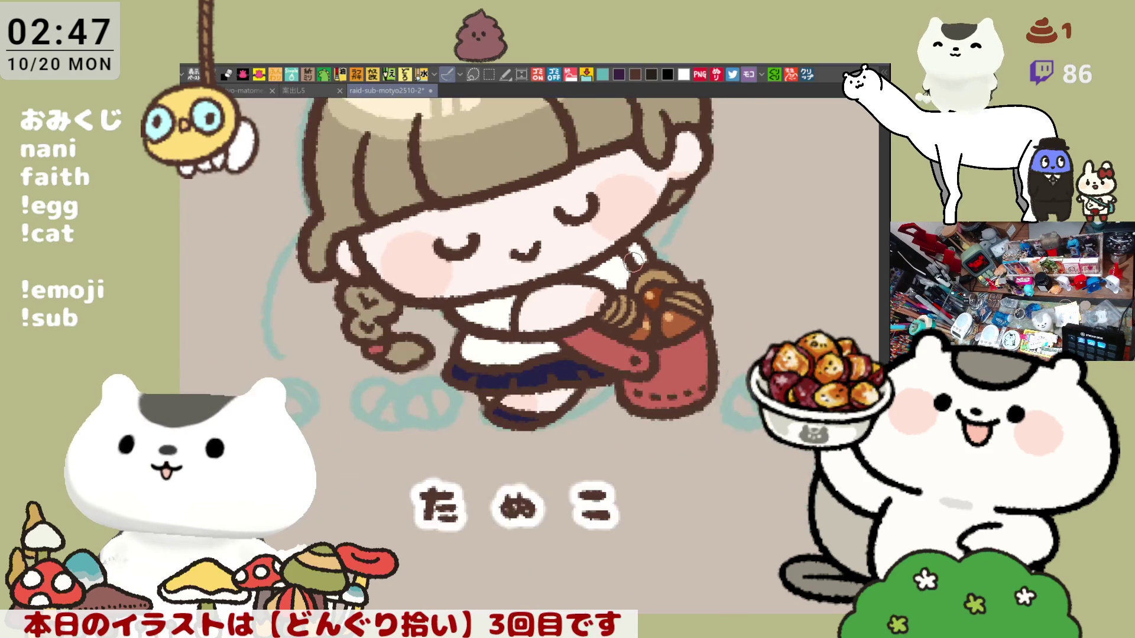
{"action": "scroll", "coordinate": [633, 262], "scroll_direction": "up", "scroll_amount": 2}
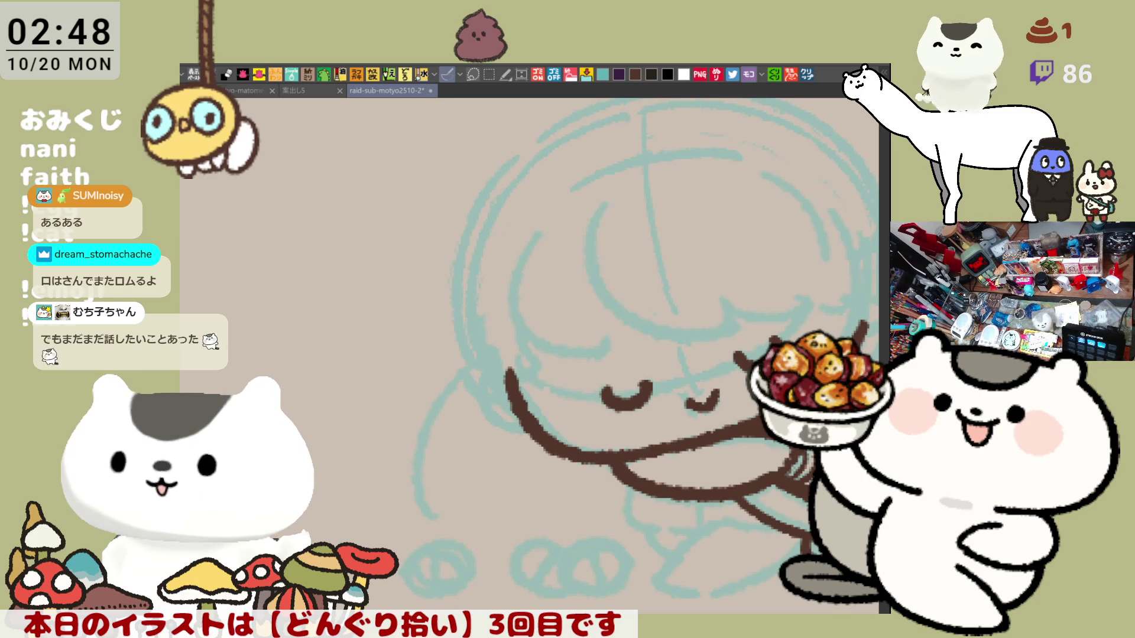
- Ink the brown fringe line above the closed eyes, with a curl at its right end
{"action": "mouse_move", "coordinate": [658, 246]}
{"action": "left_mouse_down"}
{"action": "mouse_move", "coordinate": [516, 332]}
{"action": "mouse_move", "coordinate": [547, 310]}
{"action": "mouse_move", "coordinate": [569, 328]}
{"action": "mouse_move", "coordinate": [673, 337]}
{"action": "mouse_move", "coordinate": [728, 406]}
{"action": "left_mouse_up"}
{"action": "key", "text": "ctrl+z"}
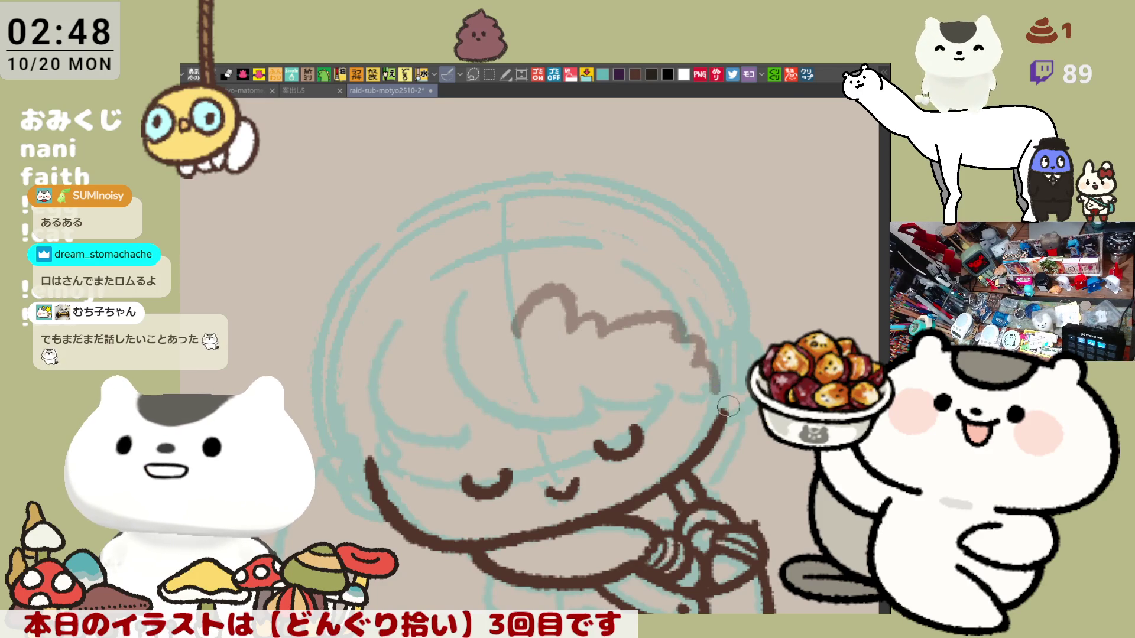
{"action": "key", "text": "ctrl+z"}
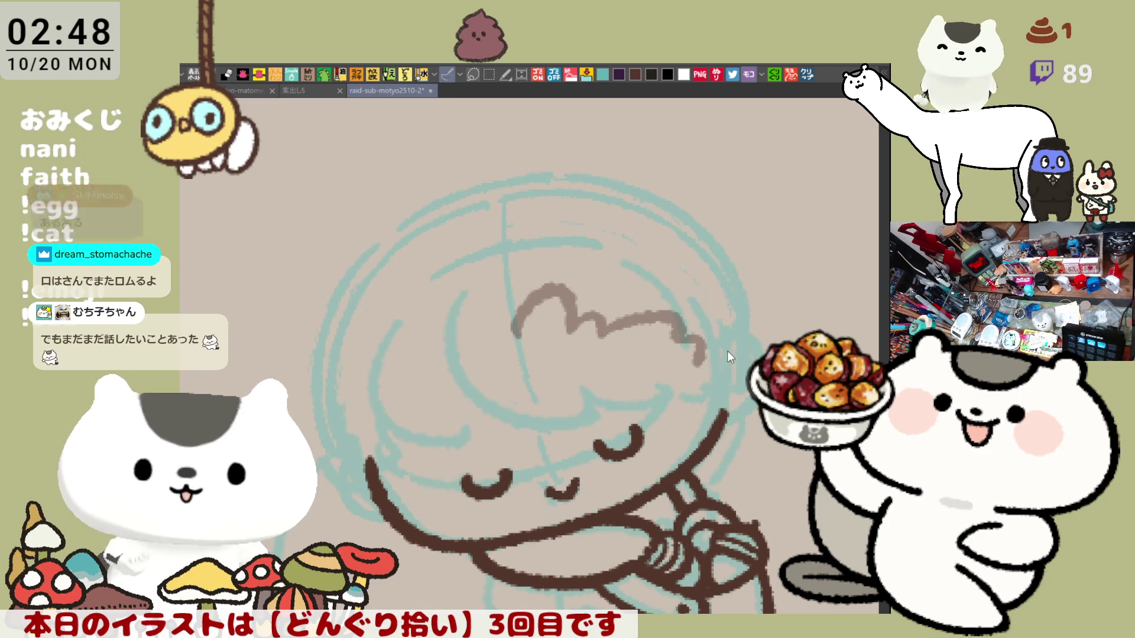
{"action": "left_click_drag", "start_coordinate": [715, 335], "coordinate": [729, 417]}
{"action": "key", "text": "ctrl+z"}
{"action": "left_click_drag", "start_coordinate": [701, 330], "coordinate": [730, 416]}
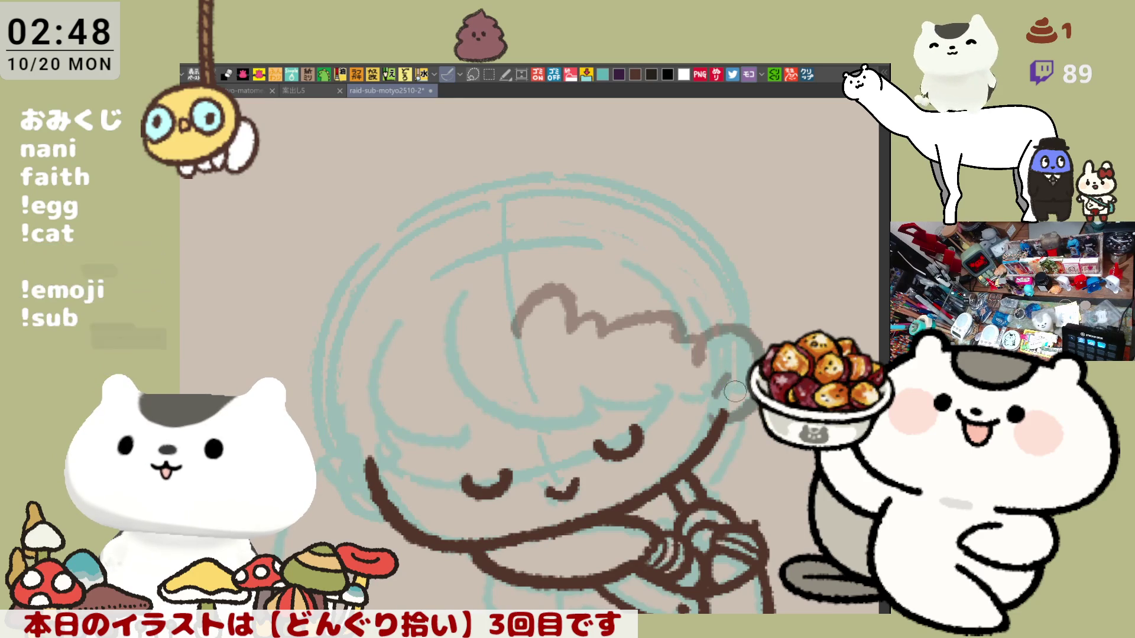
{"action": "key", "text": "ctrl+z"}
- Add a curl below the fringe's right end and extend the fringe line toward the left
{"action": "left_click_drag", "start_coordinate": [694, 340], "coordinate": [665, 341]}
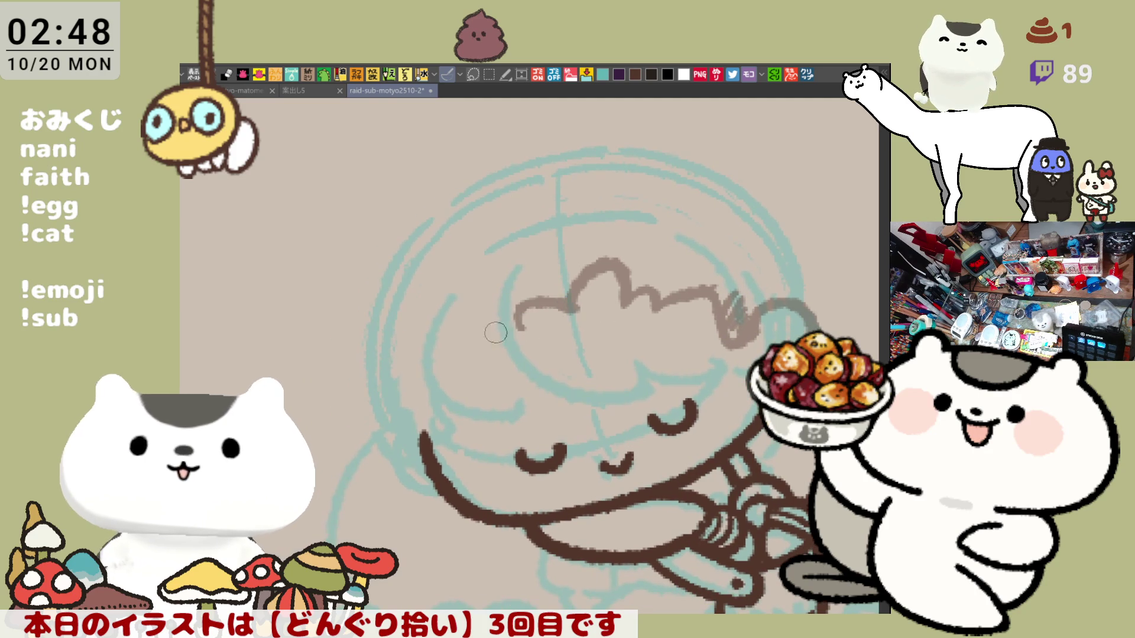
{"action": "mouse_move", "coordinate": [566, 289]}
{"action": "left_mouse_down"}
{"action": "mouse_move", "coordinate": [495, 336]}
{"action": "mouse_move", "coordinate": [425, 425]}
{"action": "left_mouse_up"}
{"action": "key", "text": "ctrl+z"}
- Ink the hair's left edge down the face and the outer curve left of the face
{"action": "left_click_drag", "start_coordinate": [503, 331], "coordinate": [426, 393]}
{"action": "key", "text": "ctrl+z"}
{"action": "left_click_drag", "start_coordinate": [458, 346], "coordinate": [448, 433]}
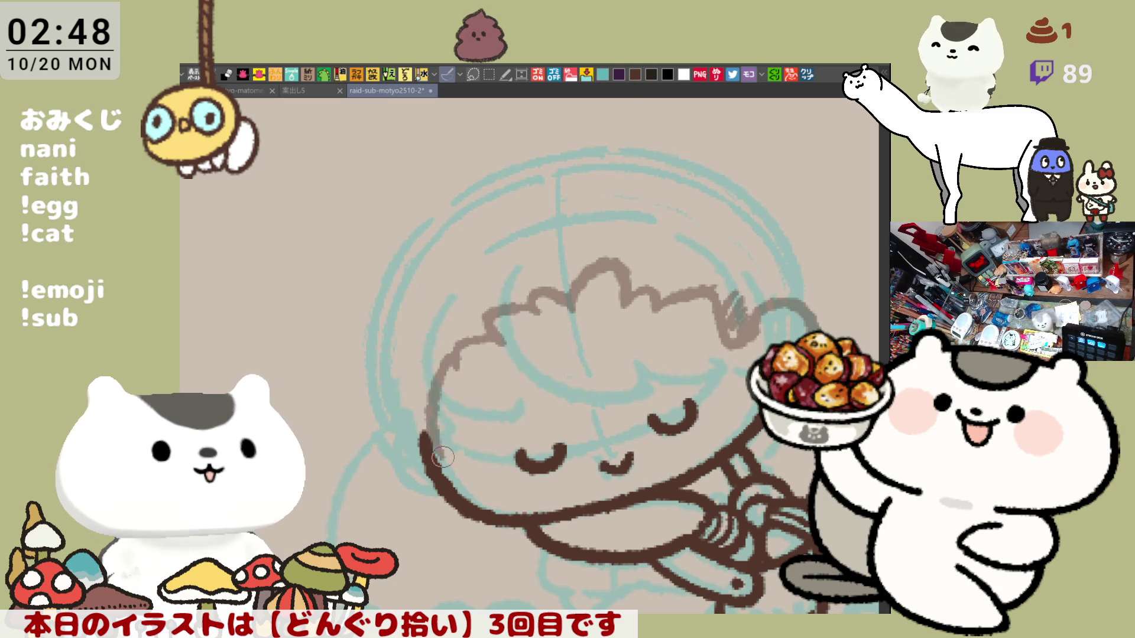
{"action": "key", "text": "ctrl+z"}
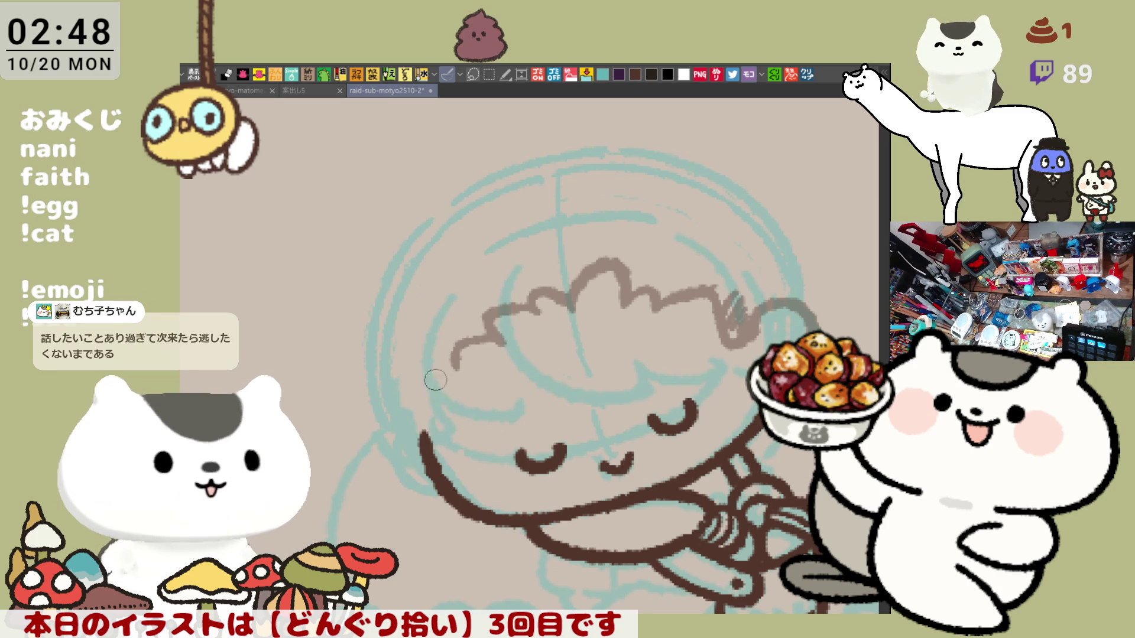
{"action": "left_click_drag", "start_coordinate": [449, 357], "coordinate": [417, 467]}
{"action": "key", "text": "ctrl+z"}
{"action": "left_click_drag", "start_coordinate": [446, 363], "coordinate": [438, 454]}
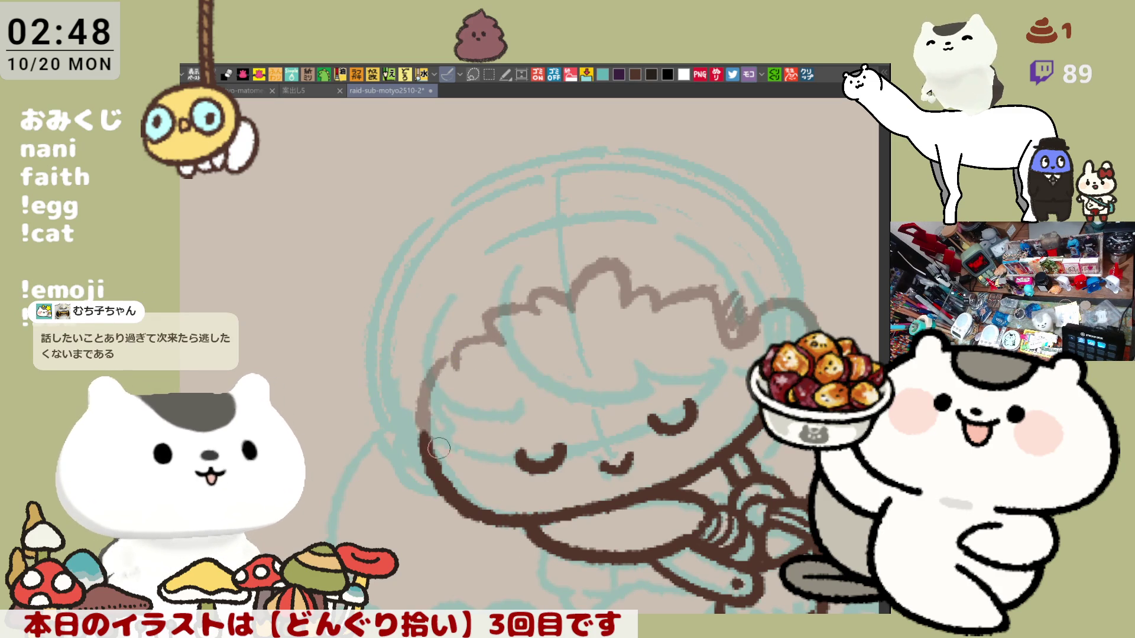
{"action": "left_click_drag", "start_coordinate": [370, 391], "coordinate": [396, 442]}
{"action": "key", "text": "ctrl+z"}
{"action": "left_click_drag", "start_coordinate": [367, 390], "coordinate": [414, 438]}
- Ink the arc down the left of the head, the long crown arc, and the right-side outline
{"action": "left_click_drag", "start_coordinate": [406, 246], "coordinate": [372, 381]}
{"action": "key", "text": "ctrl+z"}
{"action": "left_click_drag", "start_coordinate": [405, 247], "coordinate": [376, 386]}
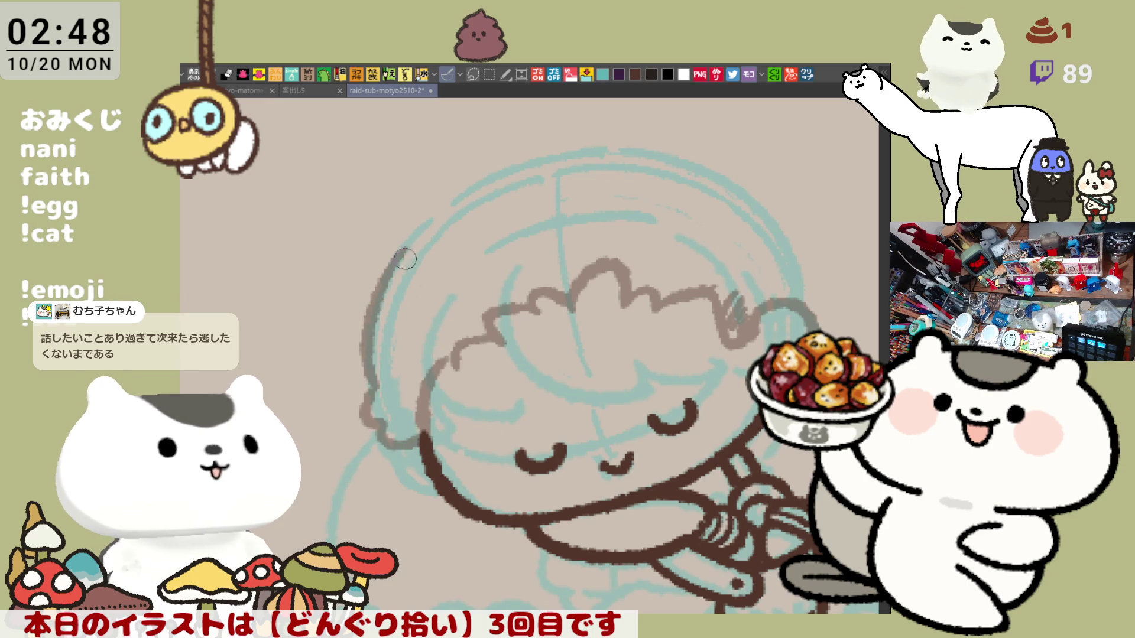
{"action": "left_click_drag", "start_coordinate": [424, 220], "coordinate": [523, 165]}
{"action": "key", "text": "ctrl+z"}
{"action": "left_click_drag", "start_coordinate": [426, 219], "coordinate": [534, 158]}
{"action": "key", "text": "ctrl+z"}
{"action": "left_click_drag", "start_coordinate": [426, 221], "coordinate": [549, 147]}
{"action": "key", "text": "ctrl+z"}
{"action": "mouse_move", "coordinate": [417, 226]}
{"action": "left_mouse_down"}
{"action": "mouse_move", "coordinate": [556, 150]}
{"action": "mouse_move", "coordinate": [667, 141]}
{"action": "mouse_move", "coordinate": [772, 180]}
{"action": "left_mouse_up"}
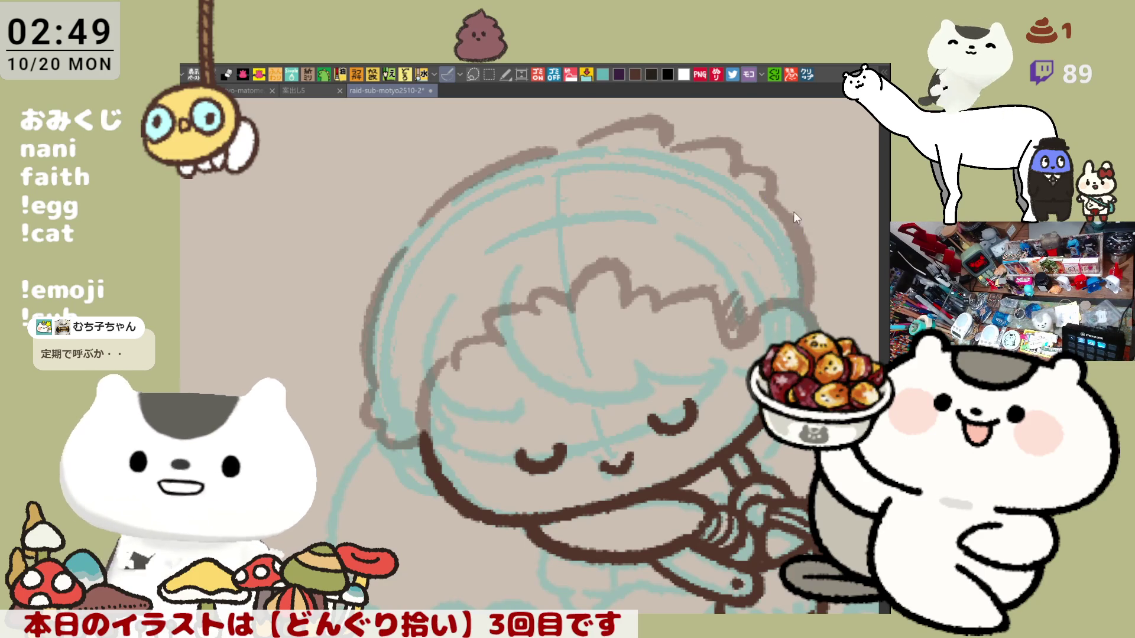
{"action": "left_click_drag", "start_coordinate": [771, 186], "coordinate": [815, 278]}
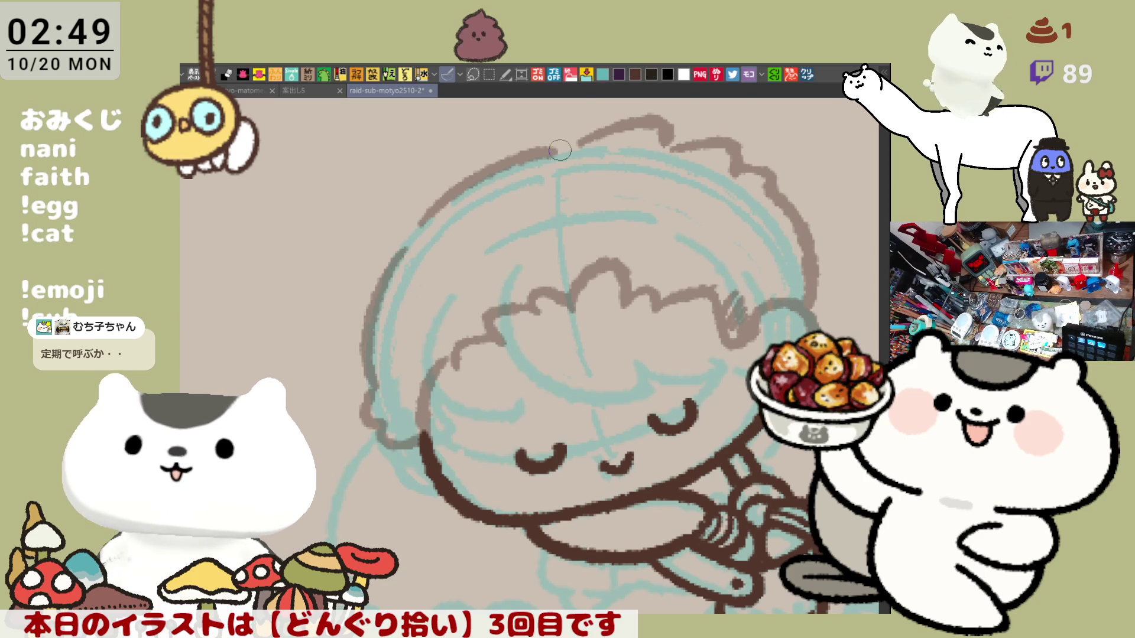
{"action": "mouse_move", "coordinate": [511, 323]}
{"action": "left_mouse_down"}
{"action": "mouse_move", "coordinate": [557, 343]}
{"action": "mouse_move", "coordinate": [454, 322]}
{"action": "left_mouse_up"}
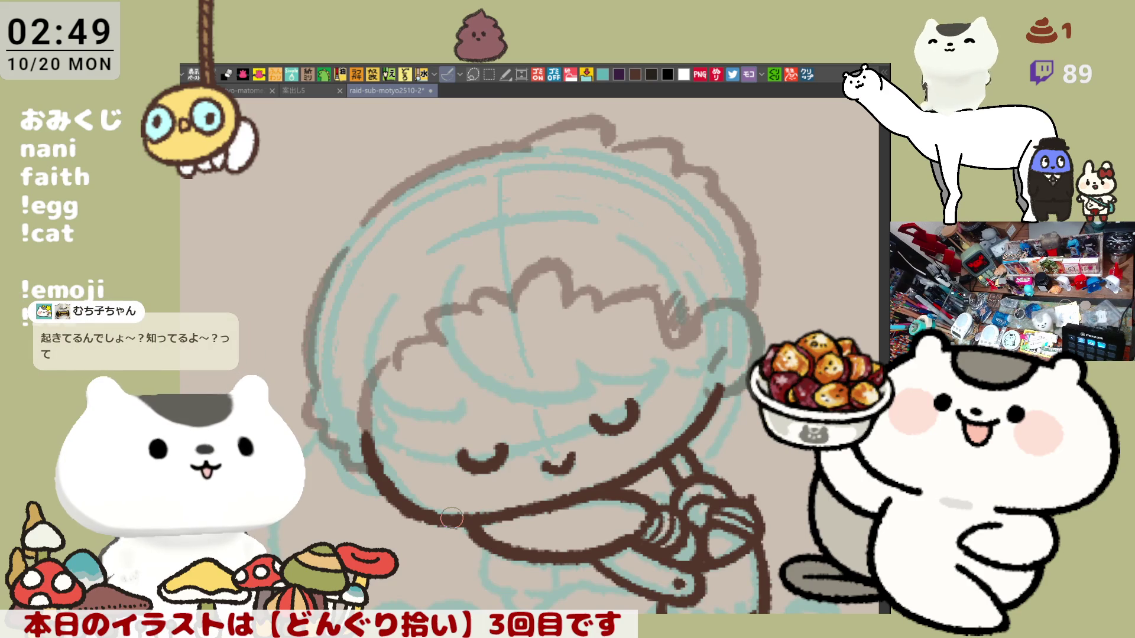
- Ink an arc left of the face and three short strands at the fringe's right end
{"action": "left_click_drag", "start_coordinate": [332, 440], "coordinate": [393, 486]}
{"action": "key", "text": "ctrl+z"}
{"action": "left_click_drag", "start_coordinate": [331, 446], "coordinate": [387, 489]}
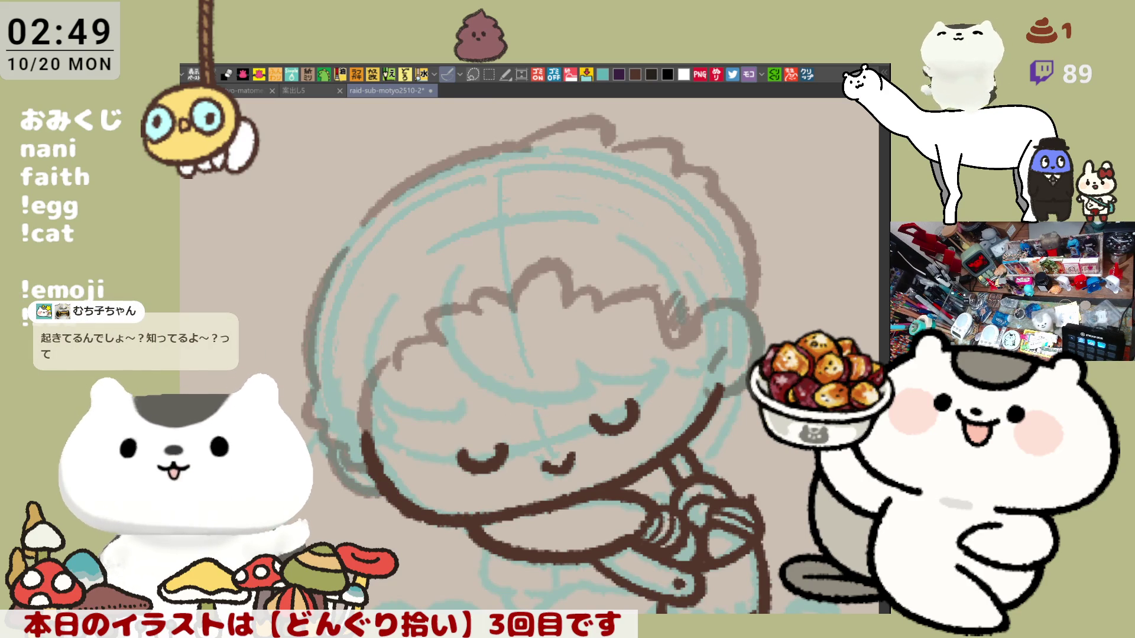
{"action": "mouse_move", "coordinate": [712, 359]}
{"action": "left_mouse_down"}
{"action": "mouse_move", "coordinate": [733, 338]}
{"action": "mouse_move", "coordinate": [702, 319]}
{"action": "mouse_move", "coordinate": [712, 300]}
{"action": "left_mouse_up"}
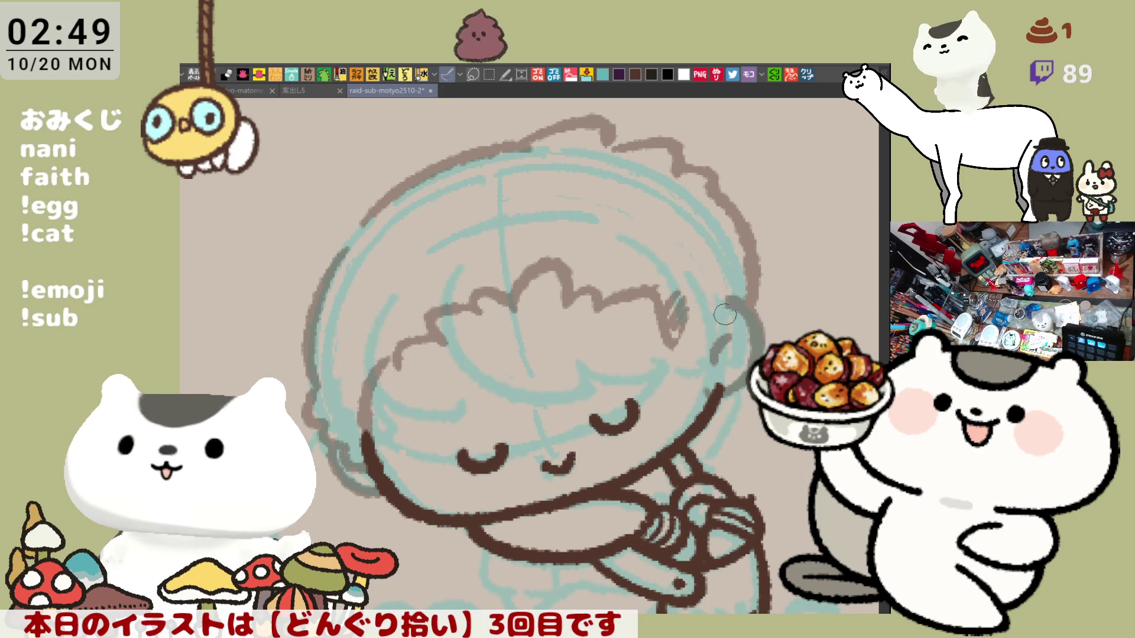
{"action": "mouse_move", "coordinate": [691, 319]}
{"action": "left_mouse_down"}
{"action": "mouse_move", "coordinate": [726, 307]}
{"action": "mouse_move", "coordinate": [679, 348]}
{"action": "left_mouse_up"}
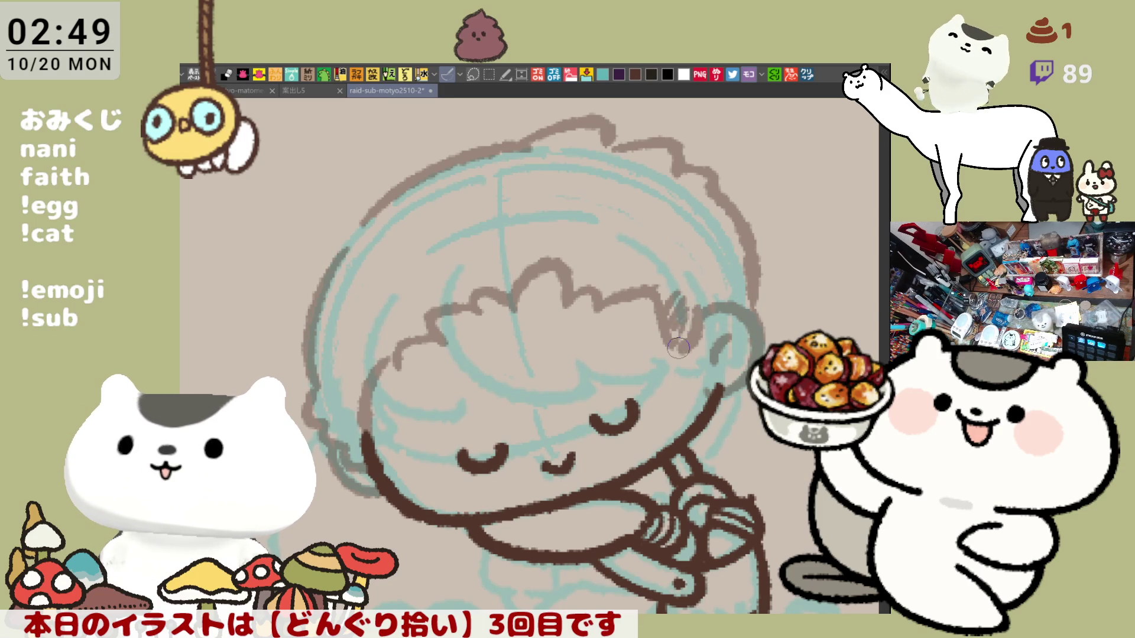
{"action": "left_click_drag", "start_coordinate": [674, 307], "coordinate": [670, 353]}
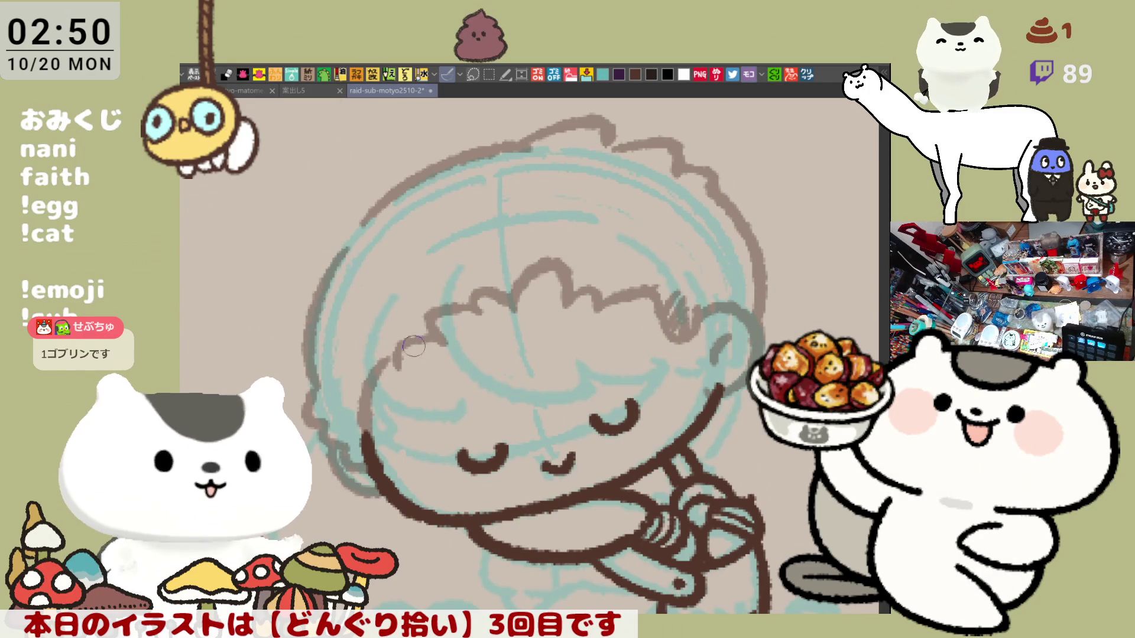
- Redo the left hair strands, erase stray wavy fringe strokes, and add a short stroke below the fringe
{"action": "key", "text": "ctrl+z"}
{"action": "left_click_drag", "start_coordinate": [437, 311], "coordinate": [390, 366]}
{"action": "key", "text": "ctrl+z"}
{"action": "left_click_drag", "start_coordinate": [423, 328], "coordinate": [378, 372]}
{"action": "mouse_move", "coordinate": [562, 254]}
{"action": "left_mouse_down"}
{"action": "mouse_move", "coordinate": [576, 291]}
{"action": "mouse_move", "coordinate": [597, 292]}
{"action": "left_mouse_up"}
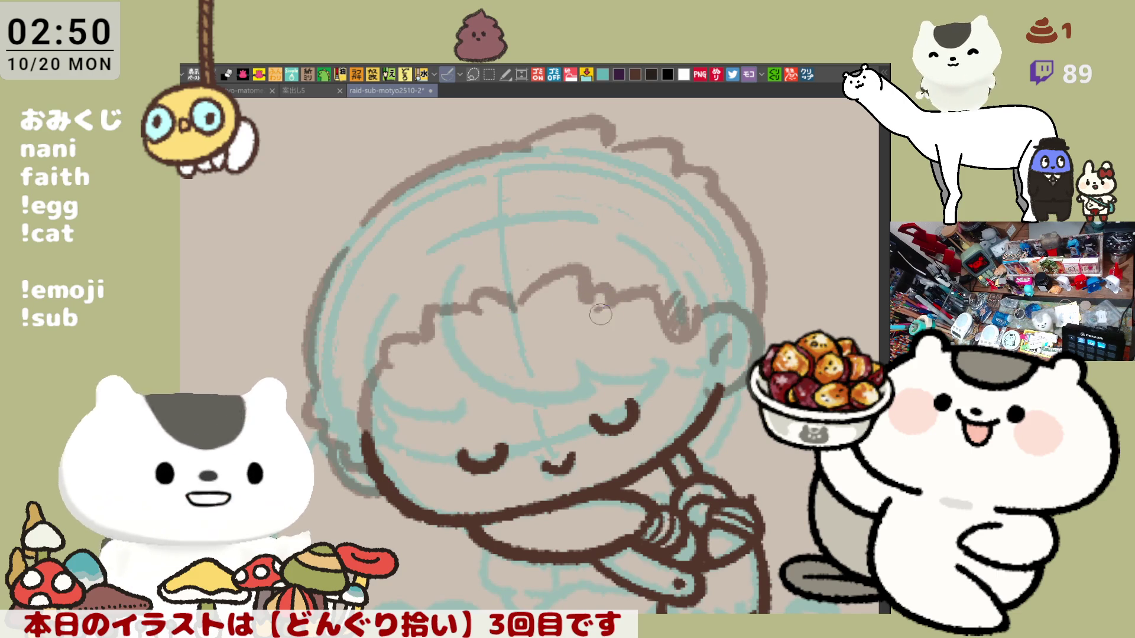
{"action": "mouse_move", "coordinate": [474, 305]}
{"action": "left_mouse_down"}
{"action": "mouse_move", "coordinate": [450, 307]}
{"action": "mouse_move", "coordinate": [512, 310]}
{"action": "left_mouse_up"}
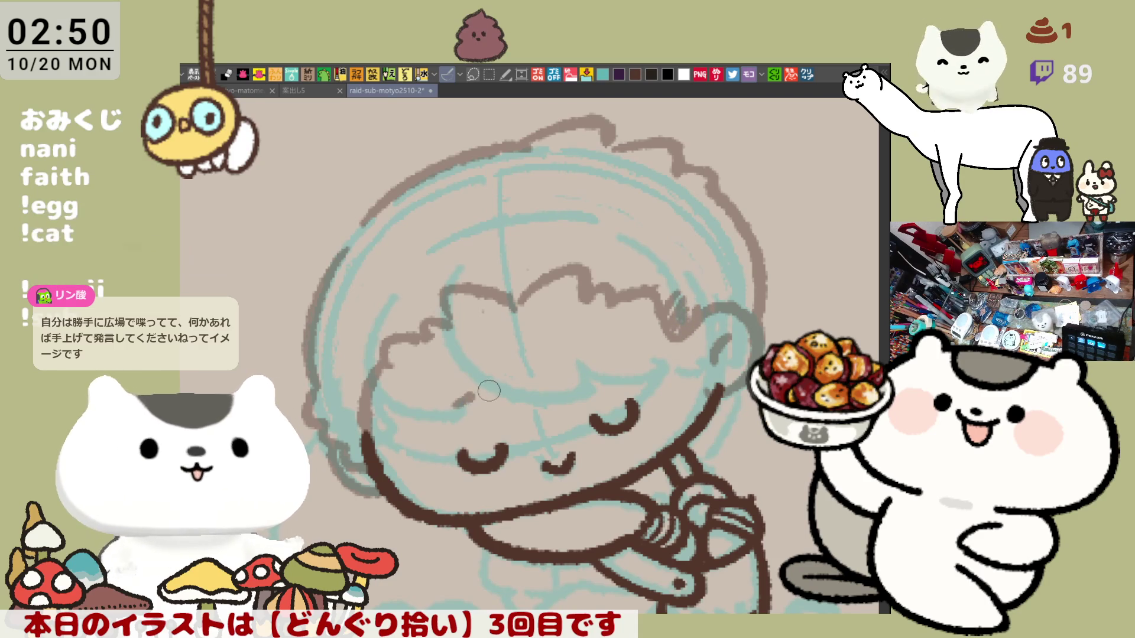
{"action": "left_click_drag", "start_coordinate": [467, 401], "coordinate": [442, 410]}
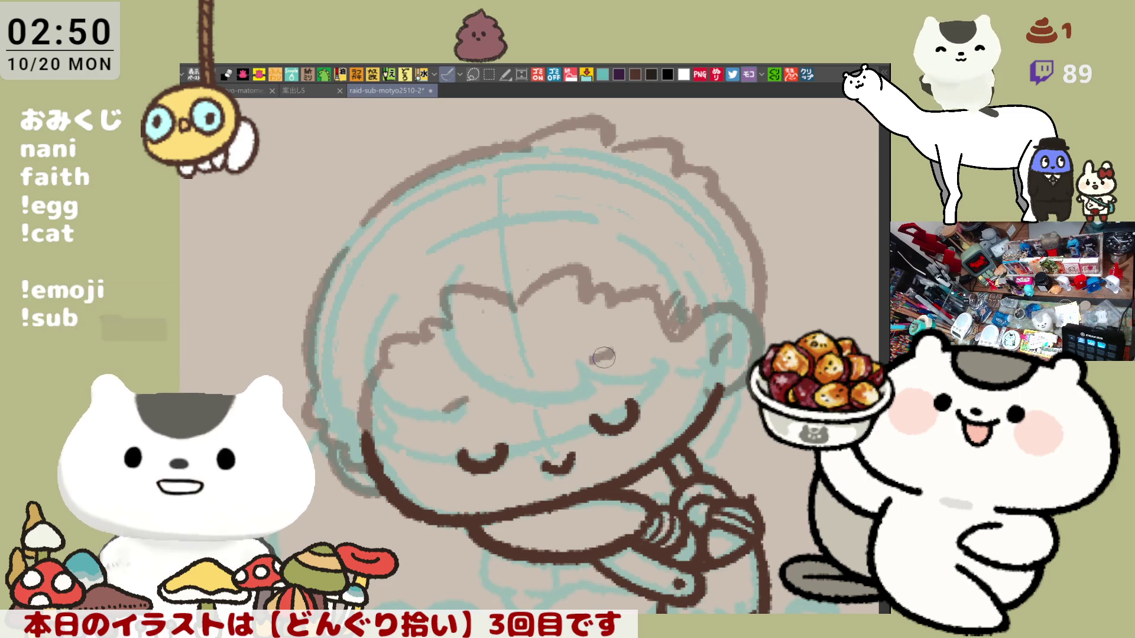
- Trace the top of the hair in darker brown and fill the gap in its outline
{"action": "left_click_drag", "start_coordinate": [530, 144], "coordinate": [586, 202]}
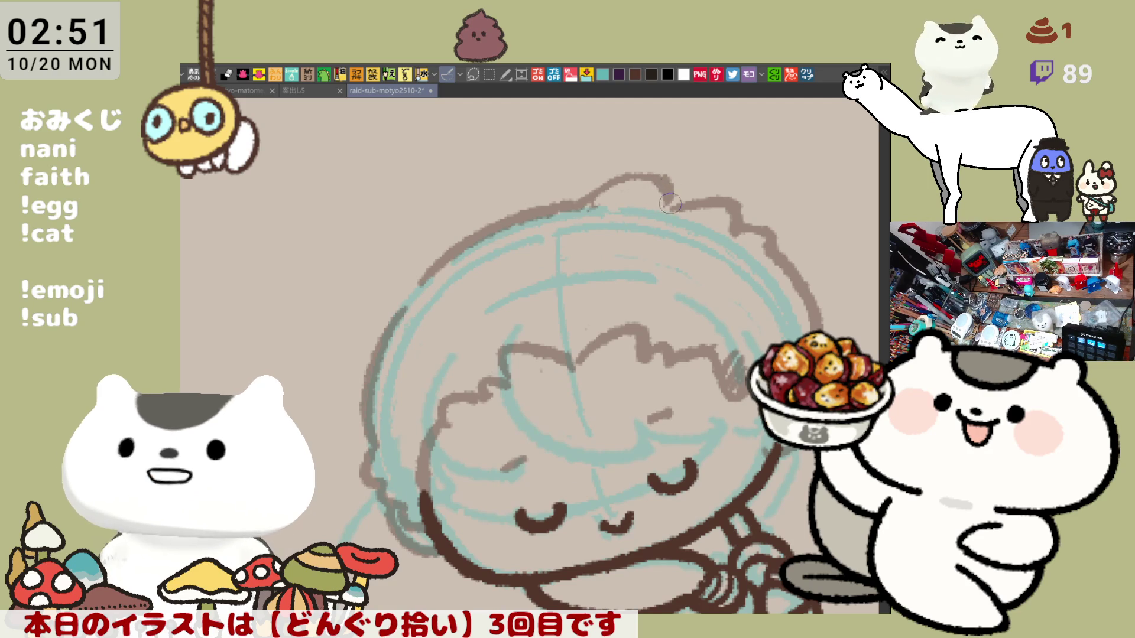
{"action": "left_click_drag", "start_coordinate": [625, 178], "coordinate": [662, 195]}
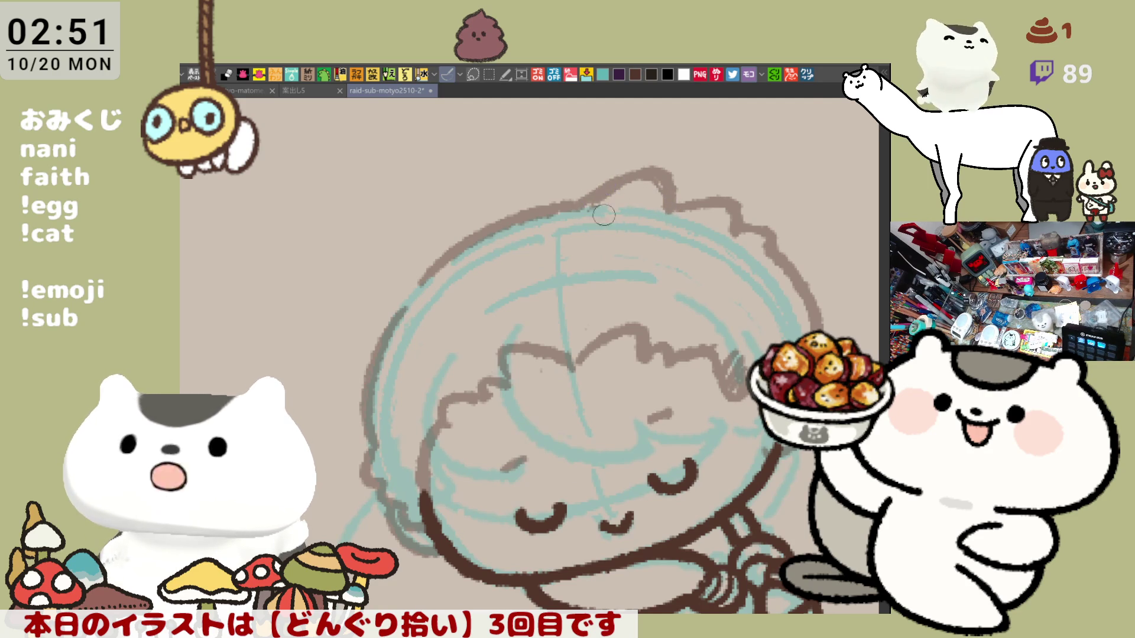
{"action": "key", "text": "asciicircum"}
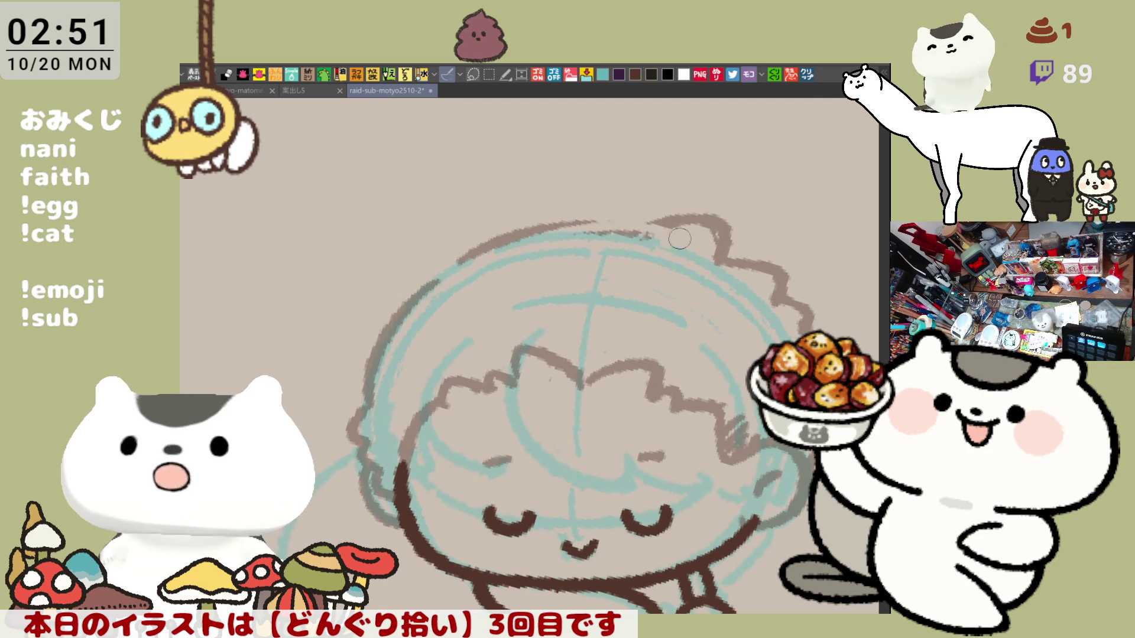
{"action": "left_click_drag", "start_coordinate": [629, 231], "coordinate": [616, 229]}
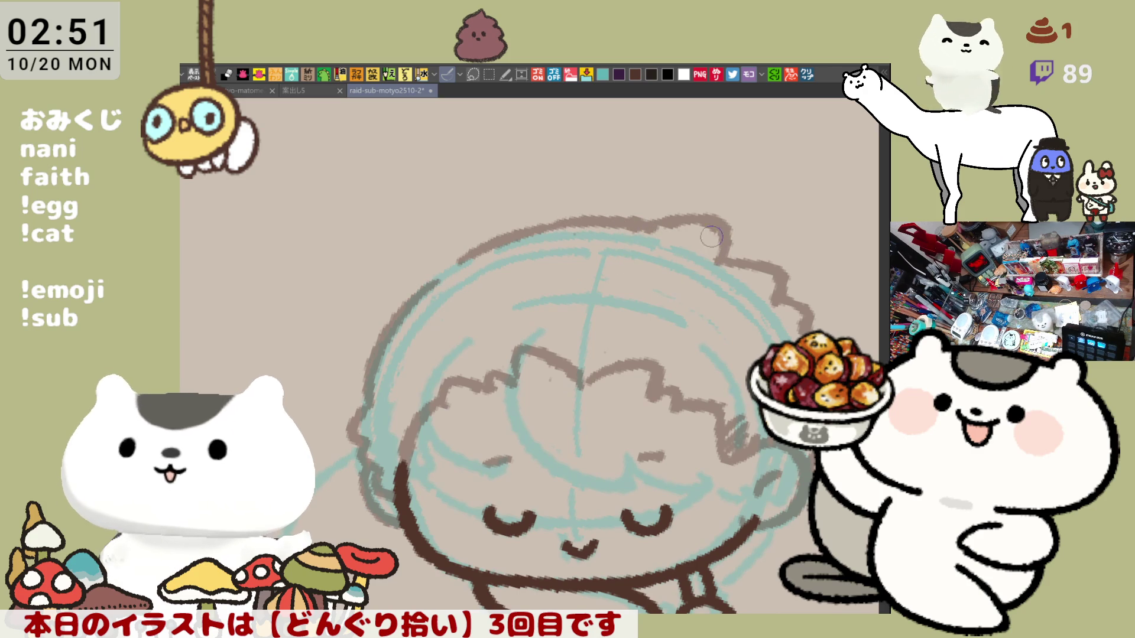
{"action": "key", "text": "ctrl+minus"}
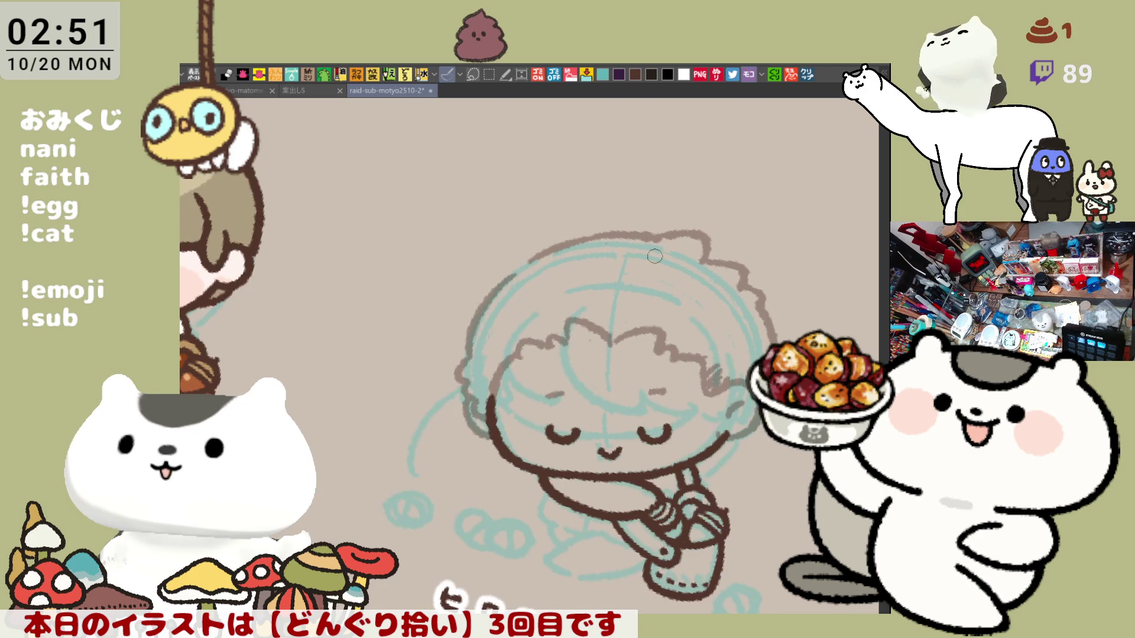
- Hatch faint brown shading around the sleeve, arm and shoulder
{"action": "key", "text": "minus"}
{"action": "key", "text": "minus"}
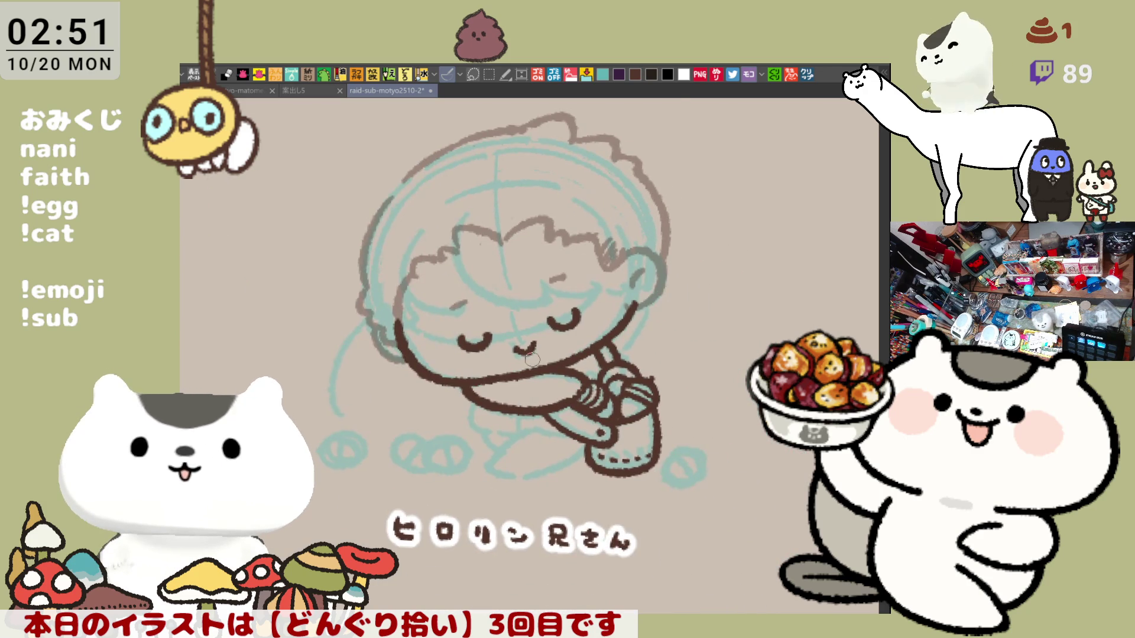
{"action": "key", "text": "ctrl+plus"}
{"action": "key", "text": "ctrl+plus"}
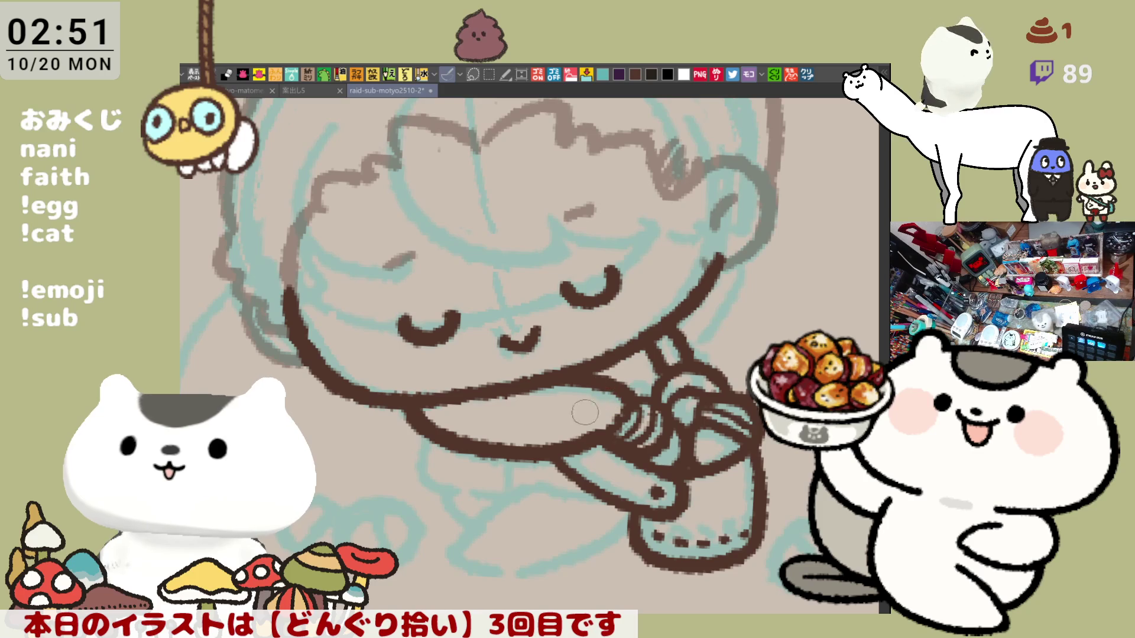
{"action": "left_click_drag", "start_coordinate": [585, 391], "coordinate": [579, 442]}
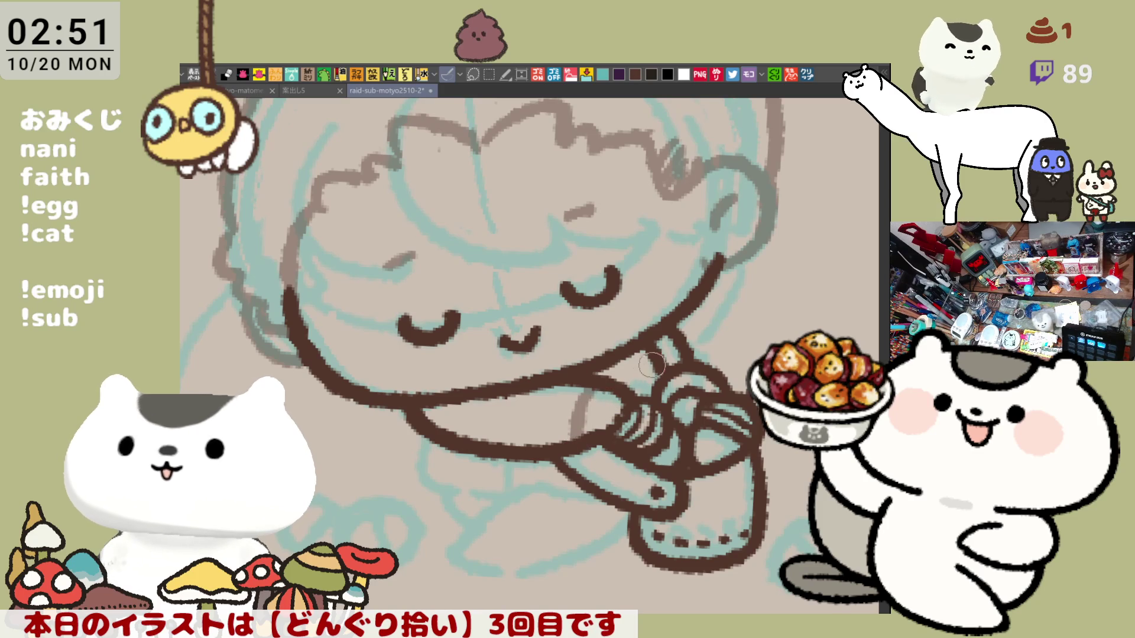
{"action": "left_click_drag", "start_coordinate": [667, 337], "coordinate": [656, 378]}
{"action": "left_click_drag", "start_coordinate": [570, 369], "coordinate": [549, 434]}
{"action": "left_click_drag", "start_coordinate": [583, 390], "coordinate": [564, 431]}
{"action": "left_click_drag", "start_coordinate": [650, 346], "coordinate": [635, 408]}
- Sketch a box-like shape and faint brown leg lines below the arm
{"action": "mouse_move", "coordinate": [539, 463]}
{"action": "left_mouse_down"}
{"action": "mouse_move", "coordinate": [543, 492]}
{"action": "mouse_move", "coordinate": [599, 495]}
{"action": "left_mouse_up"}
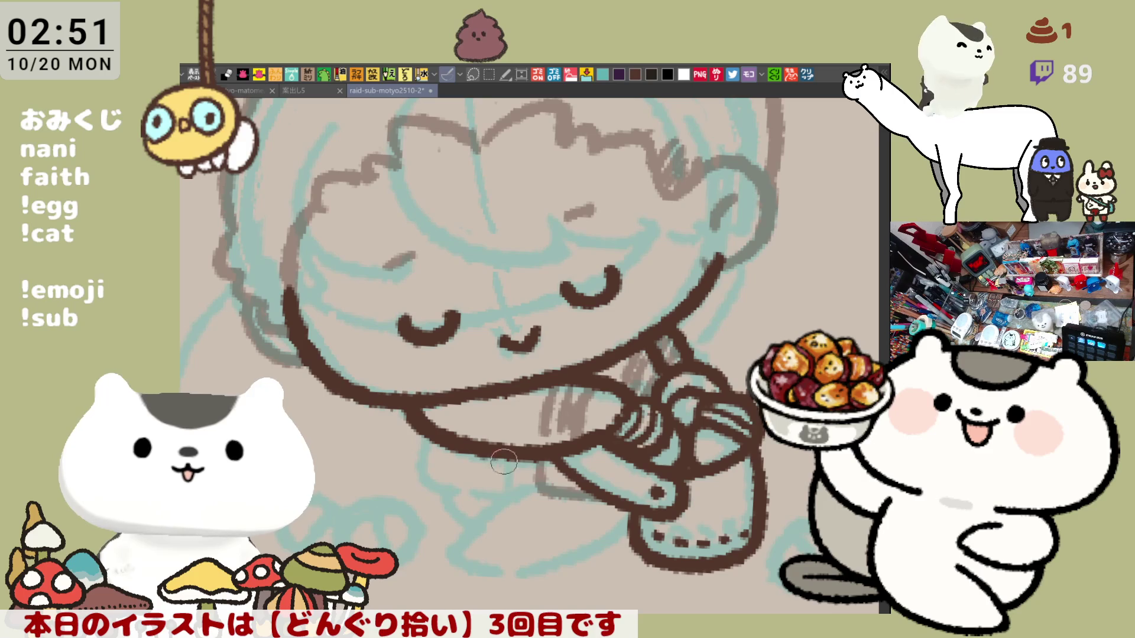
{"action": "mouse_move", "coordinate": [506, 469]}
{"action": "left_mouse_down"}
{"action": "mouse_move", "coordinate": [430, 493]}
{"action": "mouse_move", "coordinate": [448, 442]}
{"action": "mouse_move", "coordinate": [448, 480]}
{"action": "mouse_move", "coordinate": [471, 483]}
{"action": "left_mouse_up"}
{"action": "left_click_drag", "start_coordinate": [555, 461], "coordinate": [575, 489]}
{"action": "scroll", "coordinate": [544, 435], "scroll_direction": "down", "scroll_amount": 2}
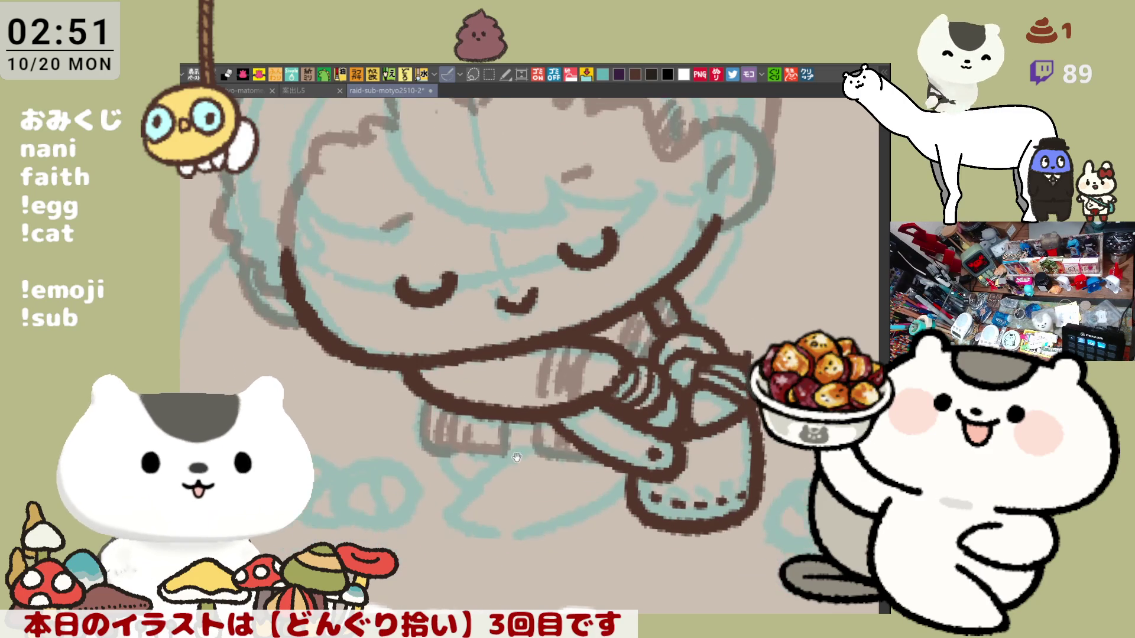
{"action": "left_click_drag", "start_coordinate": [522, 448], "coordinate": [467, 496]}
{"action": "key", "text": "ctrl+z"}
{"action": "mouse_move", "coordinate": [510, 453]}
{"action": "left_mouse_down"}
{"action": "mouse_move", "coordinate": [471, 505]}
{"action": "mouse_move", "coordinate": [497, 525]}
{"action": "mouse_move", "coordinate": [639, 455]}
{"action": "left_mouse_up"}
{"action": "key", "text": "ctrl+z"}
{"action": "left_click_drag", "start_coordinate": [509, 528], "coordinate": [627, 473]}
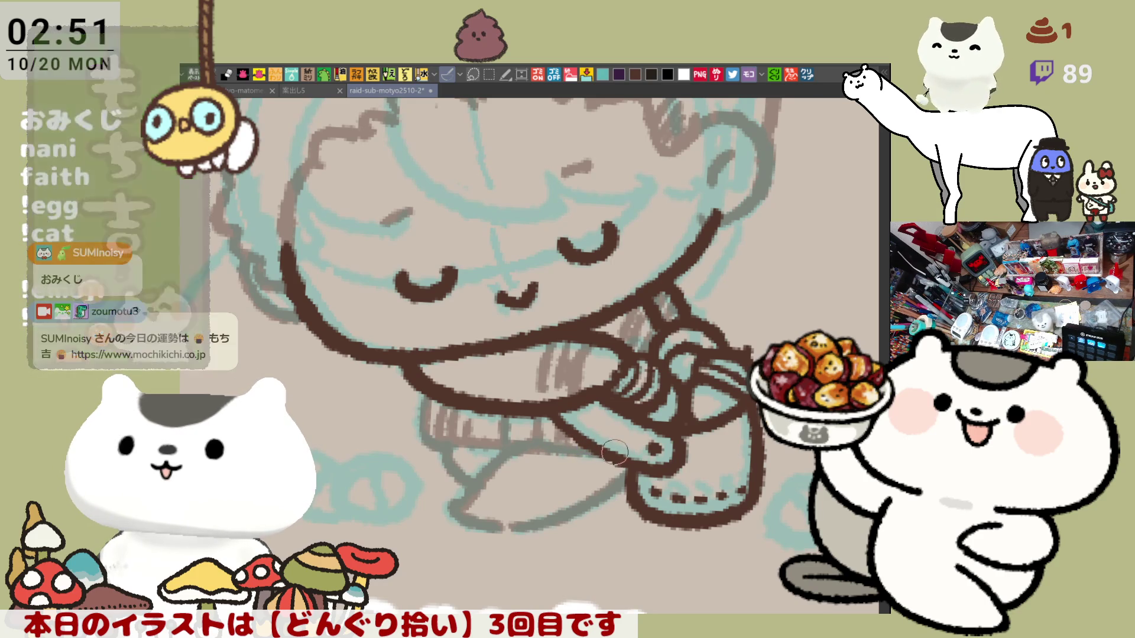
{"action": "scroll", "coordinate": [613, 454], "scroll_direction": "up", "scroll_amount": 3}
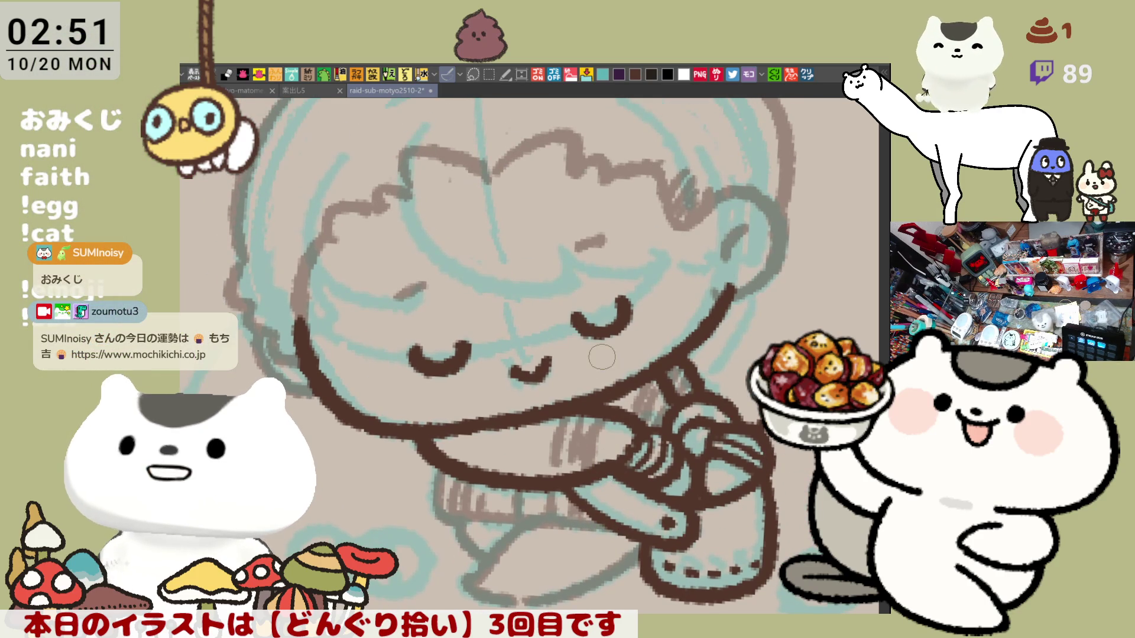
- Ink a dark brown arc along the hair toward the fringe's right end
{"action": "scroll", "coordinate": [639, 378], "scroll_direction": "up", "scroll_amount": 1}
{"action": "scroll", "coordinate": [679, 329], "scroll_direction": "up", "scroll_amount": 2}
{"action": "scroll", "coordinate": [679, 328], "scroll_direction": "up", "scroll_amount": 1}
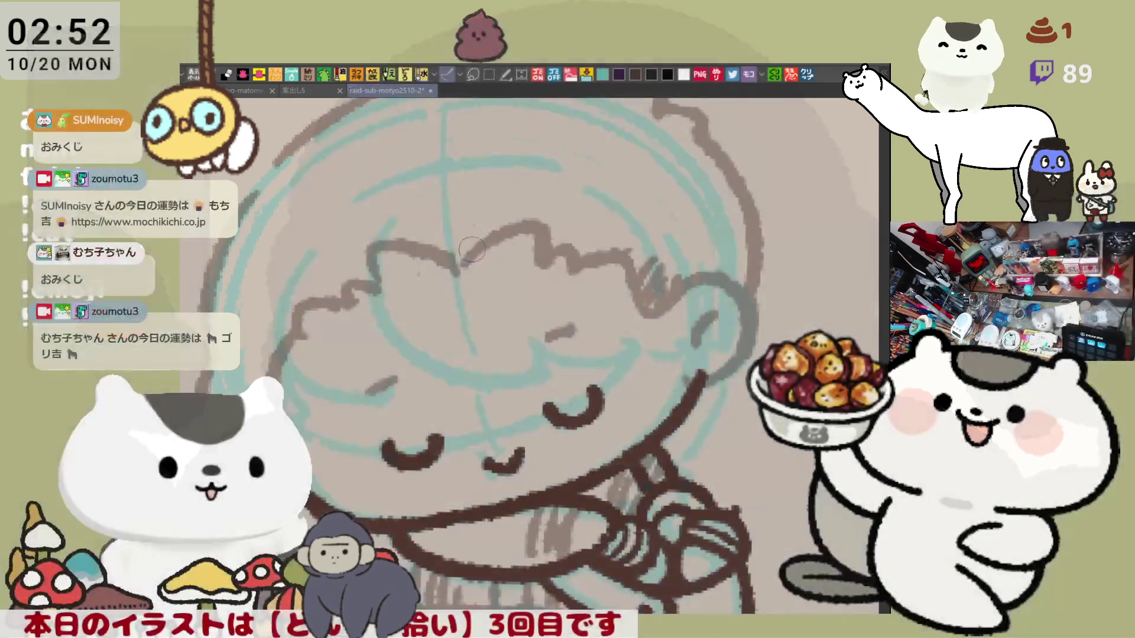
{"action": "left_click_drag", "start_coordinate": [450, 272], "coordinate": [535, 260]}
{"action": "key", "text": "ctrl+z"}
{"action": "mouse_move", "coordinate": [454, 271]}
{"action": "left_mouse_down"}
{"action": "mouse_move", "coordinate": [545, 255]}
{"action": "mouse_move", "coordinate": [636, 274]}
{"action": "left_mouse_up"}
{"action": "key", "text": "ctrl+z"}
{"action": "key", "text": "ctrl+z"}
{"action": "mouse_move", "coordinate": [570, 260]}
{"action": "left_mouse_down"}
{"action": "mouse_move", "coordinate": [644, 273]}
{"action": "mouse_move", "coordinate": [680, 293]}
{"action": "mouse_move", "coordinate": [668, 306]}
{"action": "left_mouse_up"}
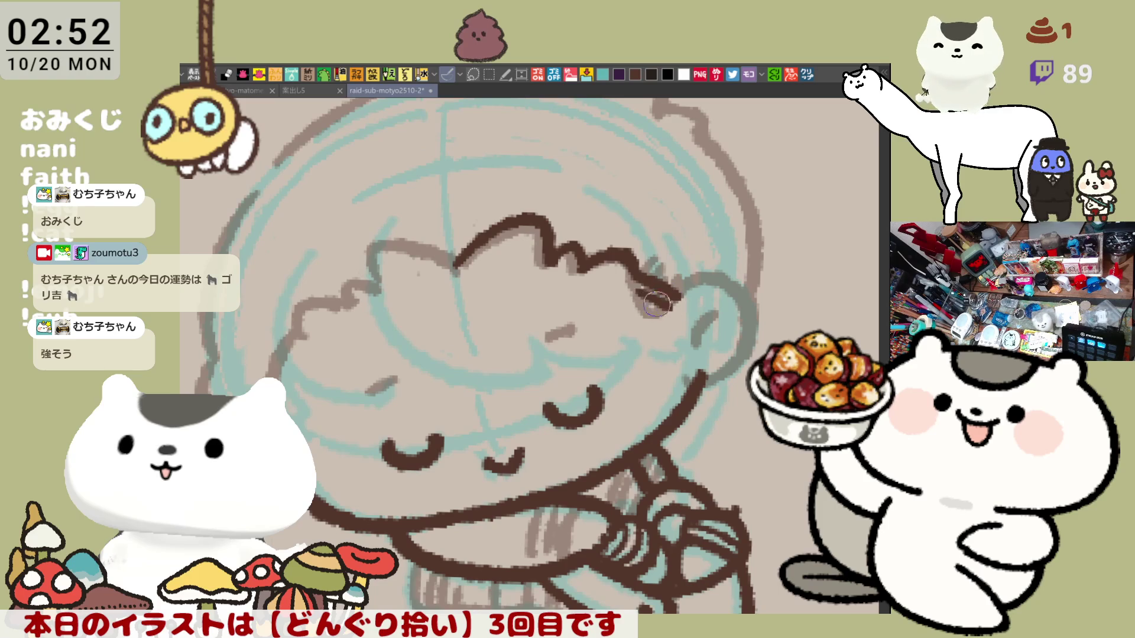
{"action": "key", "text": "ctrl+z"}
{"action": "mouse_move", "coordinate": [615, 278]}
{"action": "left_mouse_down"}
{"action": "mouse_move", "coordinate": [659, 305]}
{"action": "mouse_move", "coordinate": [674, 297]}
{"action": "mouse_move", "coordinate": [662, 304]}
{"action": "left_mouse_up"}
{"action": "key", "text": "ctrl+z"}
{"action": "key", "text": "ctrl+z"}
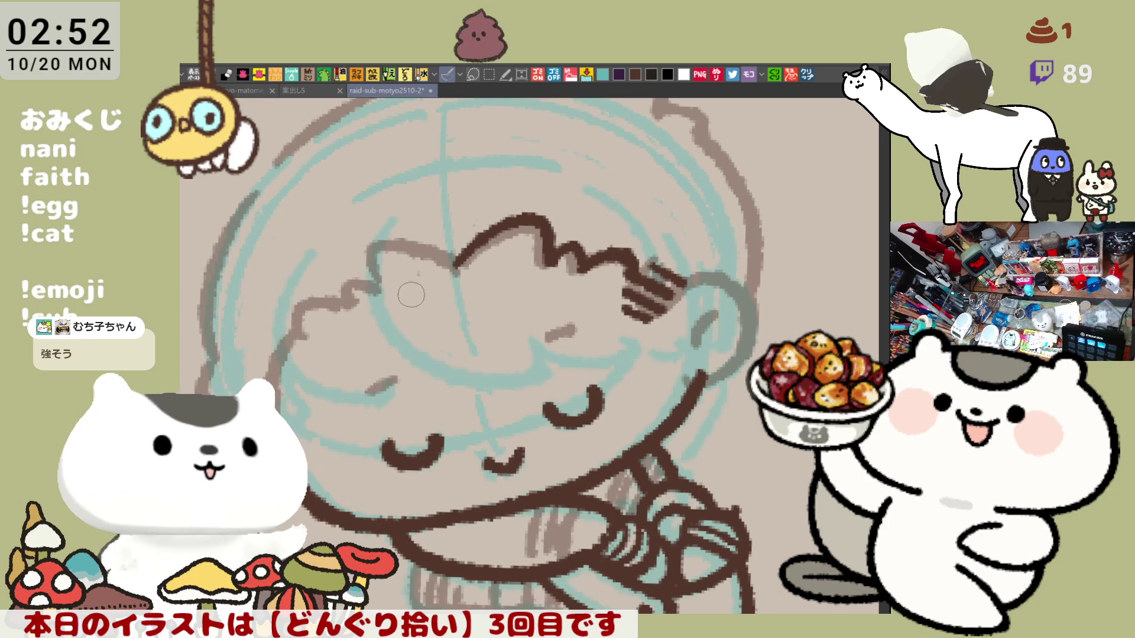
- Ink the curly bangs outline in dark brown with a curl at its left end
{"action": "left_click_drag", "start_coordinate": [379, 285], "coordinate": [470, 260]}
{"action": "key", "text": "ctrl+z"}
{"action": "left_click_drag", "start_coordinate": [372, 294], "coordinate": [461, 264]}
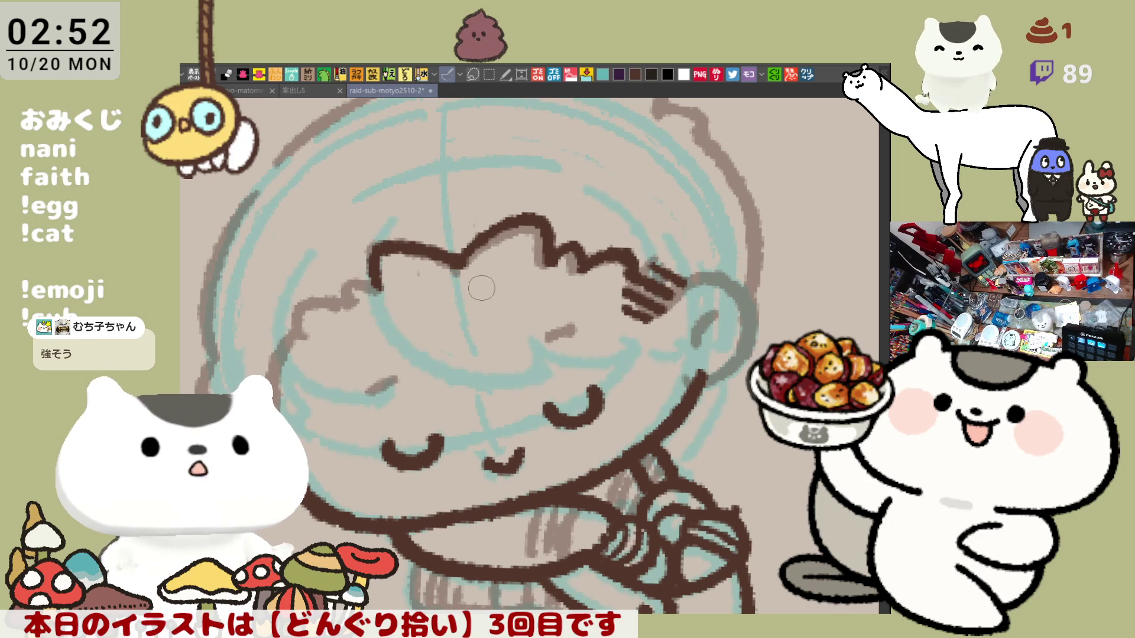
{"action": "left_click_drag", "start_coordinate": [349, 305], "coordinate": [369, 284]}
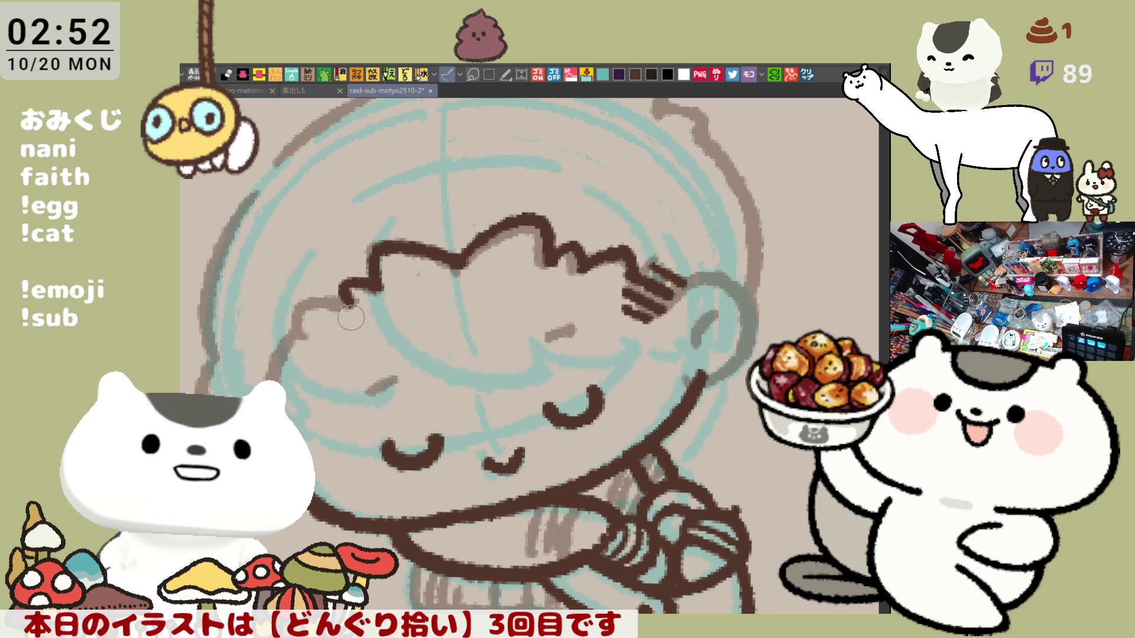
{"action": "left_click_drag", "start_coordinate": [308, 337], "coordinate": [350, 302]}
{"action": "key", "text": "ctrl+z"}
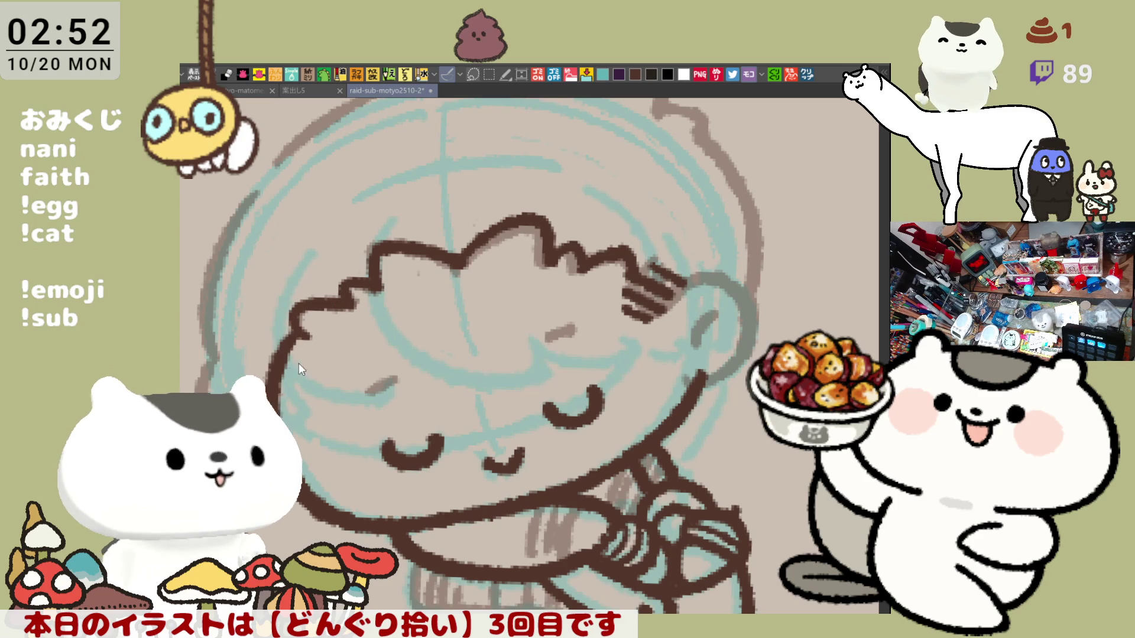
- Ink the face outline in dark brown beneath the left end of the bangs
{"action": "left_click_drag", "start_coordinate": [297, 327], "coordinate": [274, 393]}
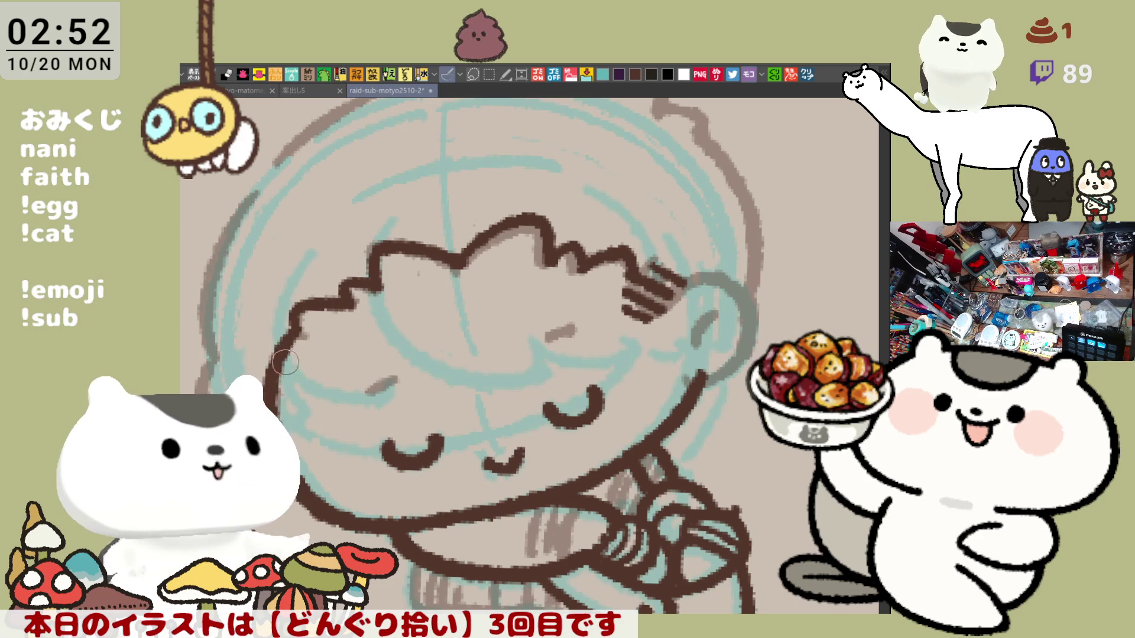
{"action": "key", "text": "ctrl+z"}
{"action": "left_click_drag", "start_coordinate": [308, 316], "coordinate": [275, 387]}
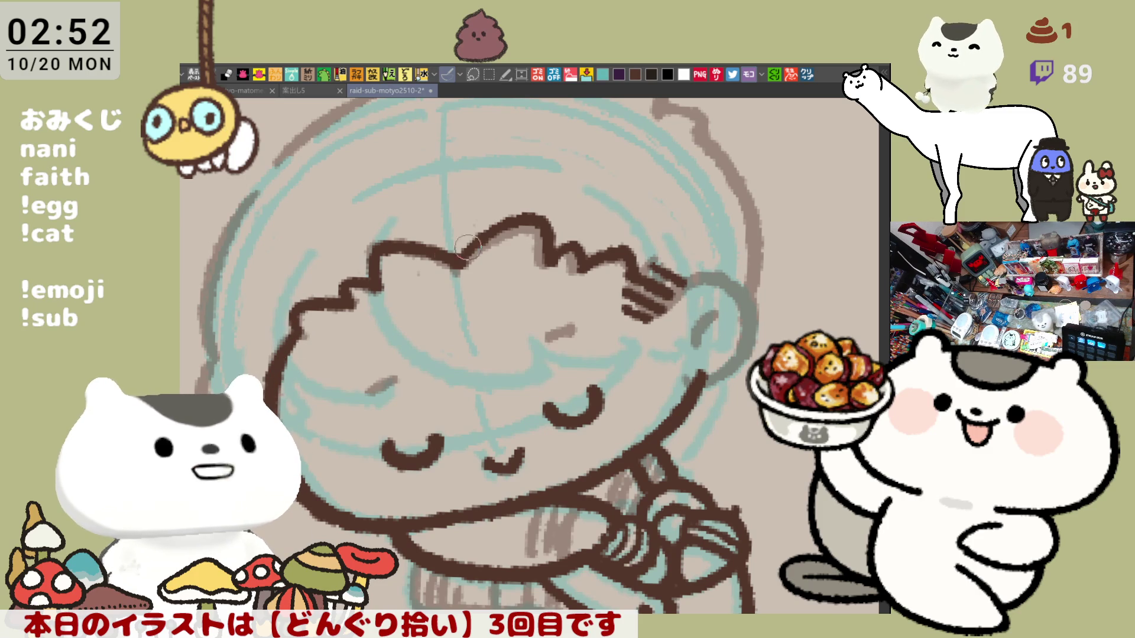
{"action": "key", "text": "asciicircum"}
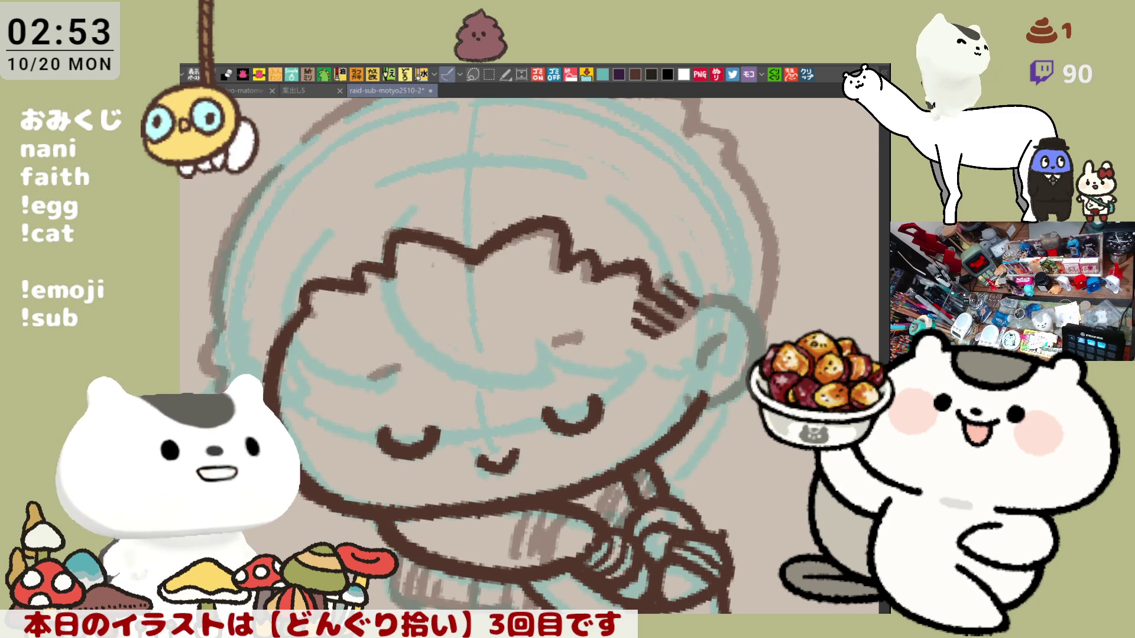
{"action": "left_click_drag", "start_coordinate": [286, 394], "coordinate": [369, 412]}
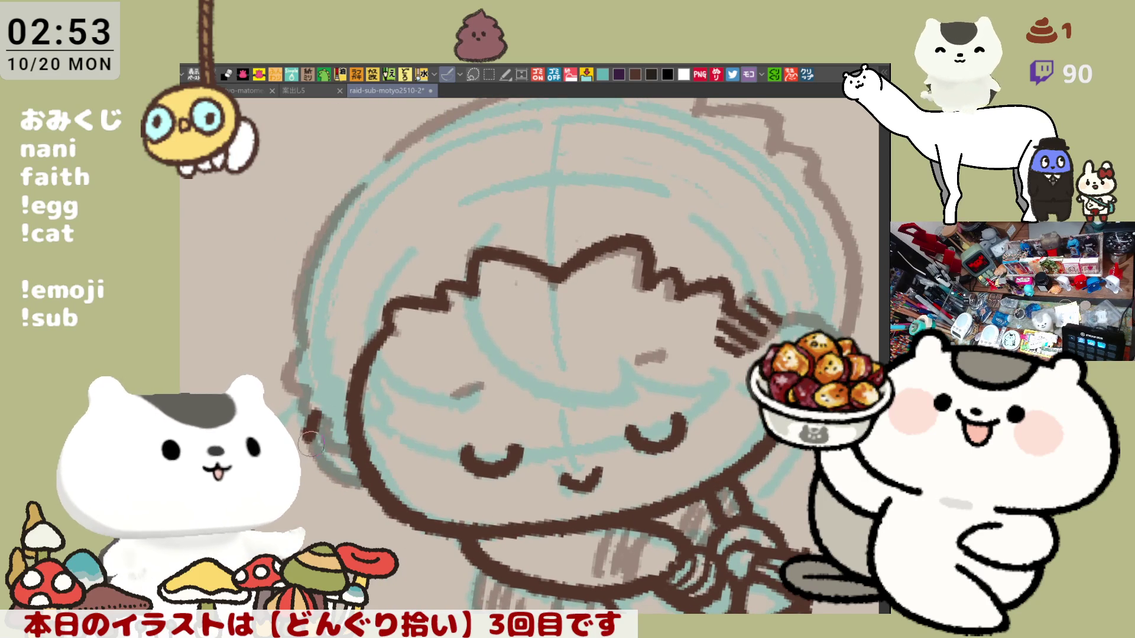
- Ink a short dark brown stroke on the upper left edge of the hair
{"action": "mouse_move", "coordinate": [308, 438]}
{"action": "left_mouse_down"}
{"action": "mouse_move", "coordinate": [327, 419]}
{"action": "mouse_move", "coordinate": [357, 459]}
{"action": "left_mouse_up"}
{"action": "key", "text": "ctrl+z"}
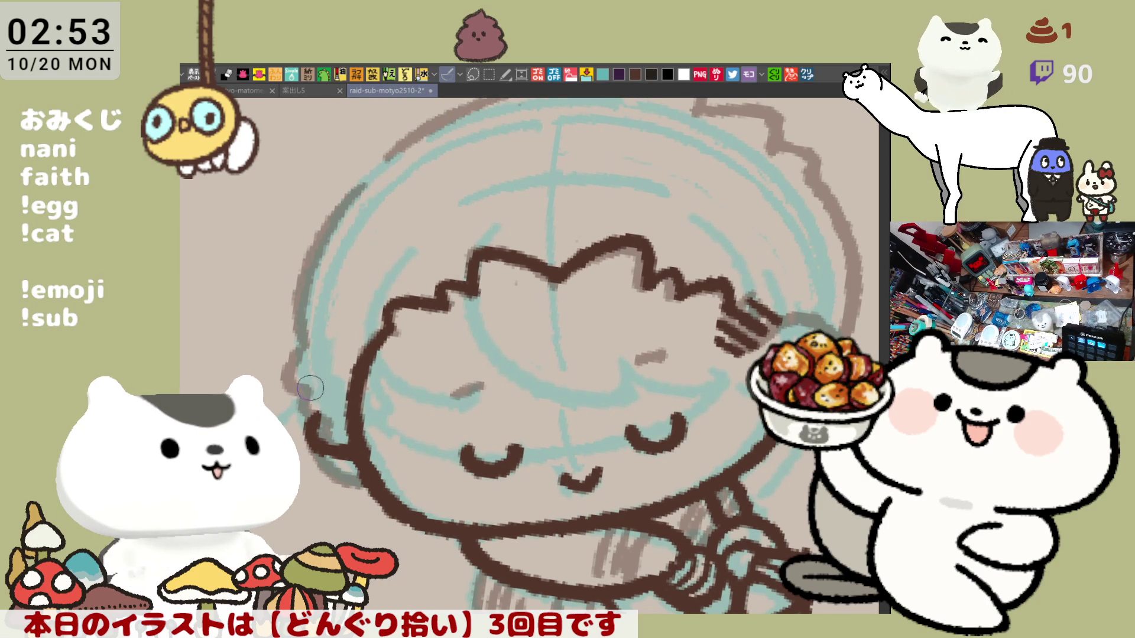
{"action": "left_click_drag", "start_coordinate": [304, 345], "coordinate": [290, 386]}
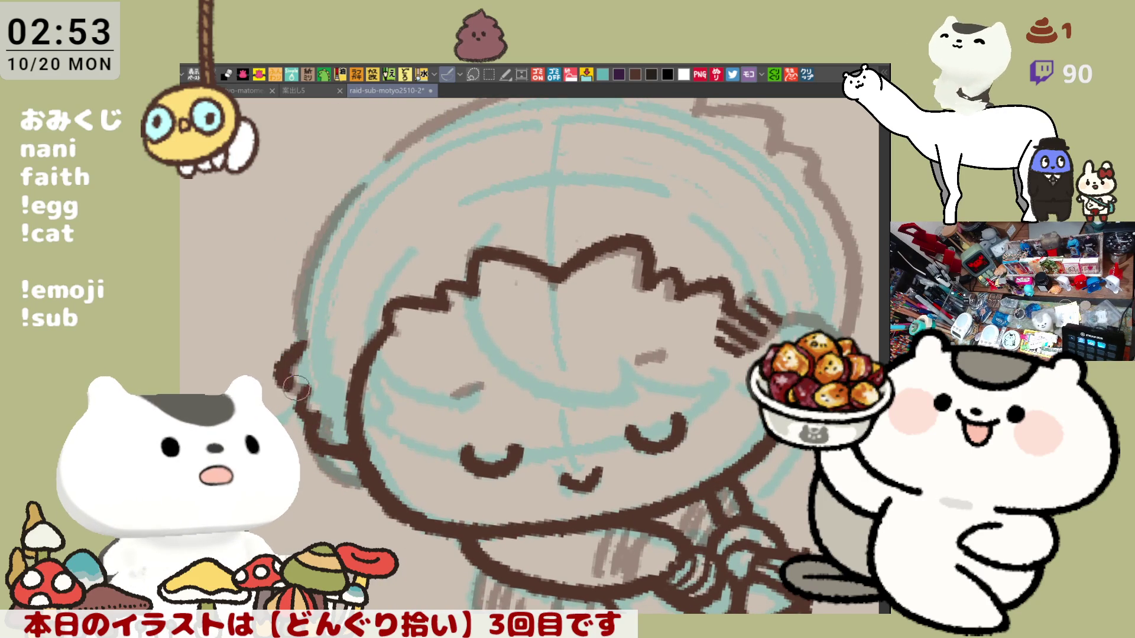
- Draw the long outer left hair-edge arc in dark brown, redrawing it until it sits right
{"action": "mouse_move", "coordinate": [395, 294]}
{"action": "left_mouse_down"}
{"action": "mouse_move", "coordinate": [414, 393]}
{"action": "mouse_move", "coordinate": [473, 482]}
{"action": "left_mouse_up"}
{"action": "key", "text": "ctrl+z"}
{"action": "left_click_drag", "start_coordinate": [395, 281], "coordinate": [473, 482]}
{"action": "key", "text": "ctrl+z"}
{"action": "left_click_drag", "start_coordinate": [395, 275], "coordinate": [476, 482]}
{"action": "key", "text": "ctrl+z"}
{"action": "left_click_drag", "start_coordinate": [392, 277], "coordinate": [476, 481]}
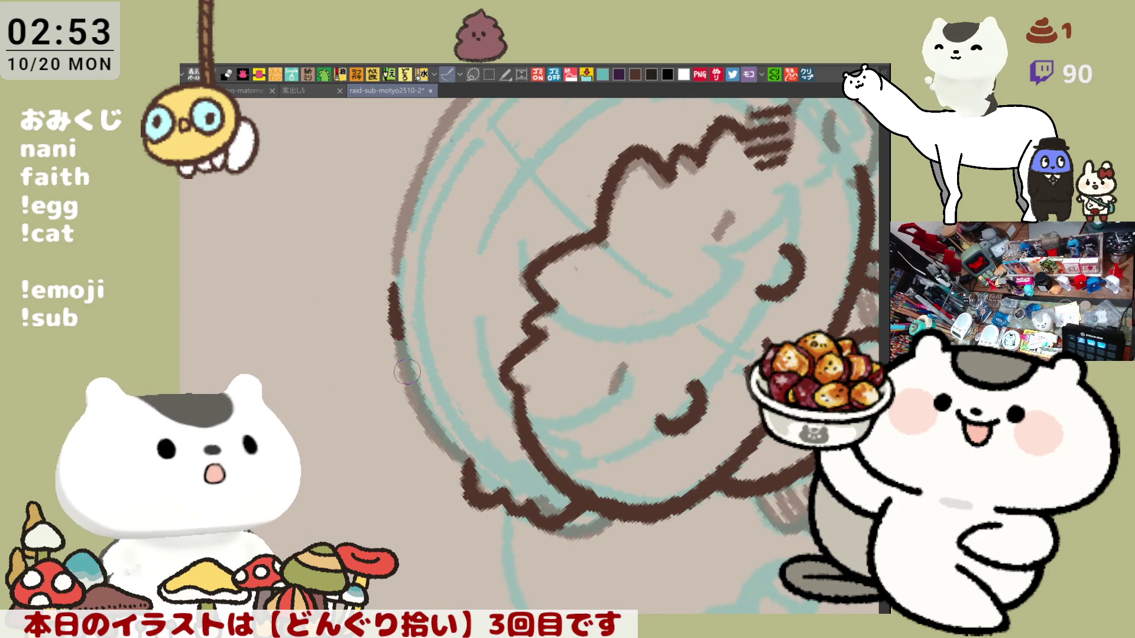
{"action": "key", "text": "ctrl+z"}
{"action": "left_click_drag", "start_coordinate": [395, 275], "coordinate": [476, 480]}
{"action": "key", "text": "ctrl+z"}
{"action": "left_click_drag", "start_coordinate": [394, 273], "coordinate": [476, 481]}
{"action": "key", "text": "ctrl+z"}
{"action": "left_click_drag", "start_coordinate": [393, 272], "coordinate": [476, 480]}
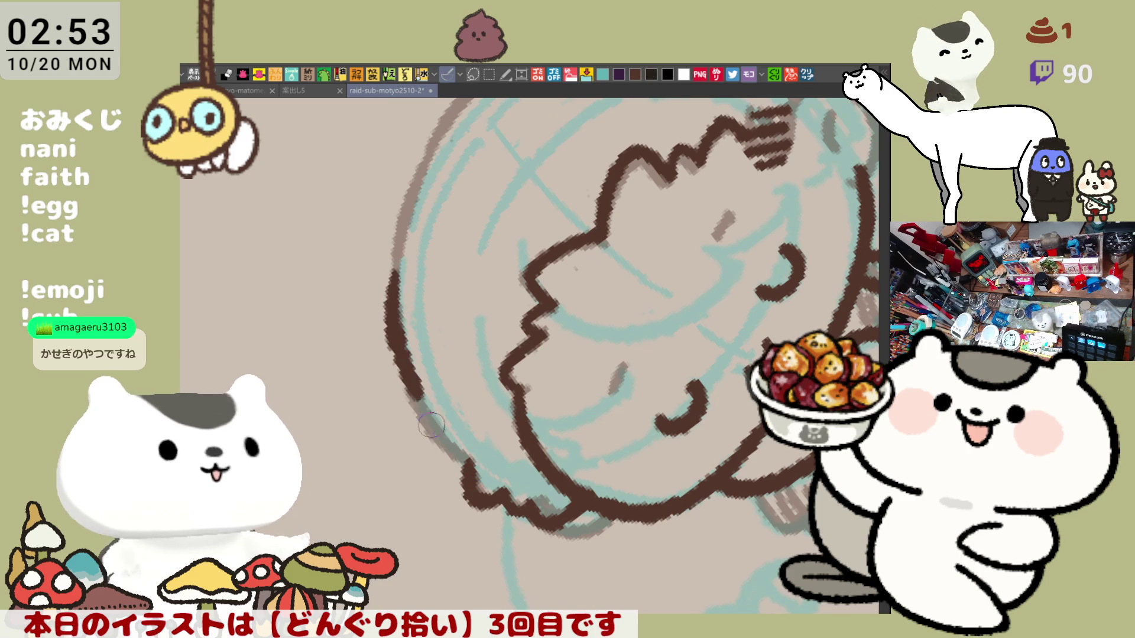
{"action": "key", "text": "ctrl+z"}
{"action": "left_click_drag", "start_coordinate": [393, 263], "coordinate": [475, 479]}
{"action": "key", "text": "ctrl+z"}
{"action": "mouse_move", "coordinate": [391, 263]}
{"action": "left_mouse_down"}
{"action": "mouse_move", "coordinate": [422, 429]}
{"action": "mouse_move", "coordinate": [476, 484]}
{"action": "left_mouse_up"}
{"action": "key", "text": "ctrl+z"}
{"action": "left_click_drag", "start_coordinate": [393, 261], "coordinate": [476, 482]}
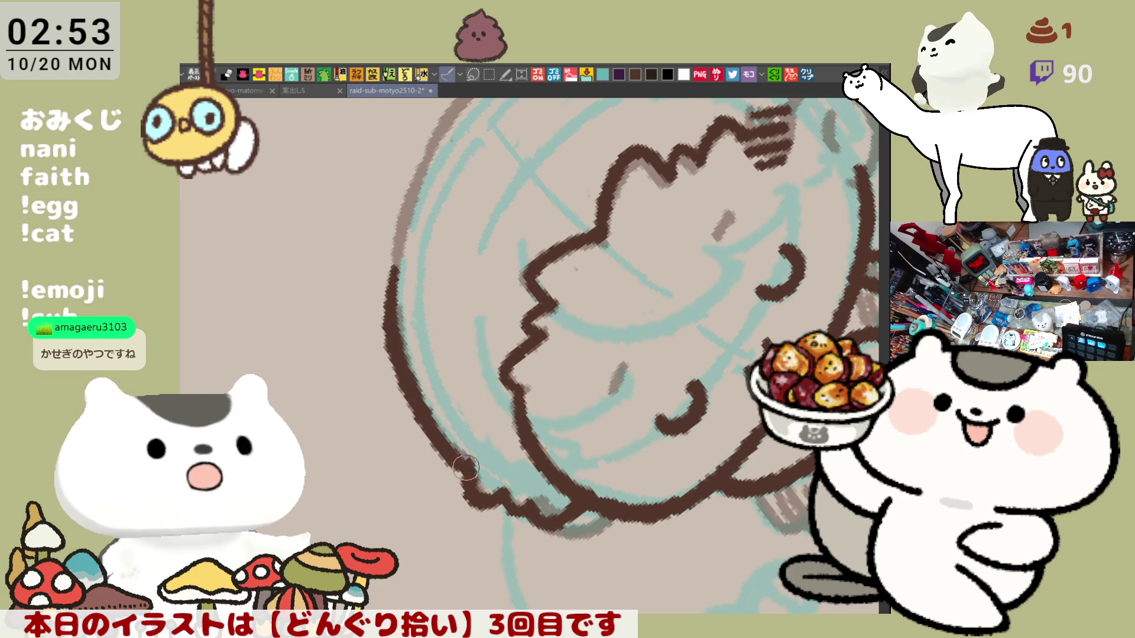
{"action": "key", "text": "ctrl+z"}
{"action": "left_click_drag", "start_coordinate": [396, 269], "coordinate": [476, 480]}
{"action": "key", "text": "ctrl+z"}
{"action": "left_click_drag", "start_coordinate": [393, 263], "coordinate": [431, 424]}
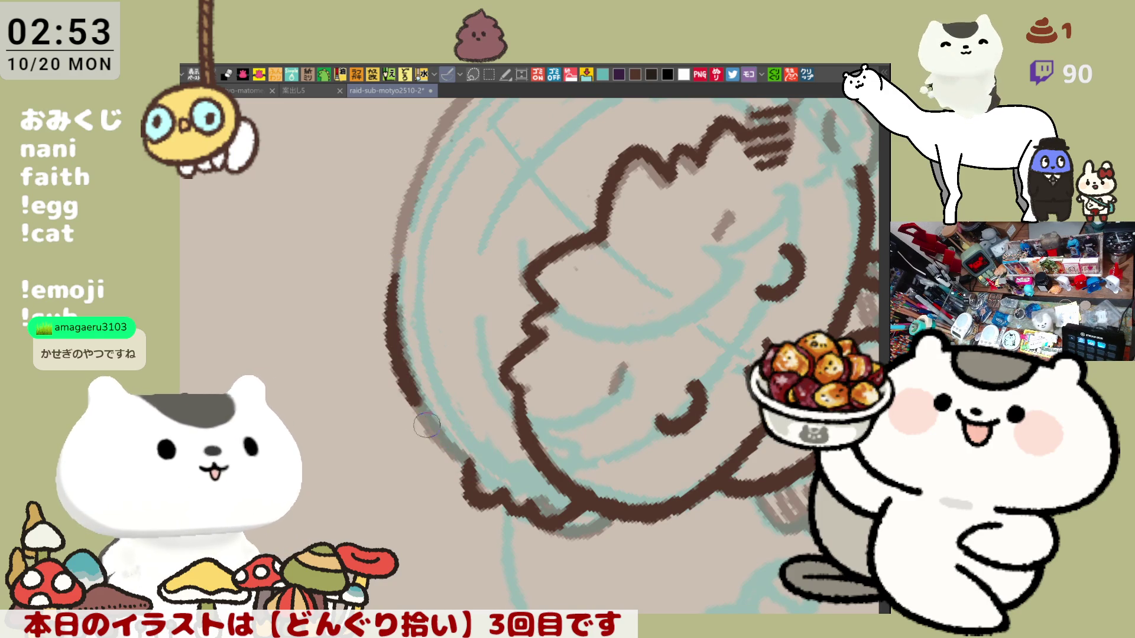
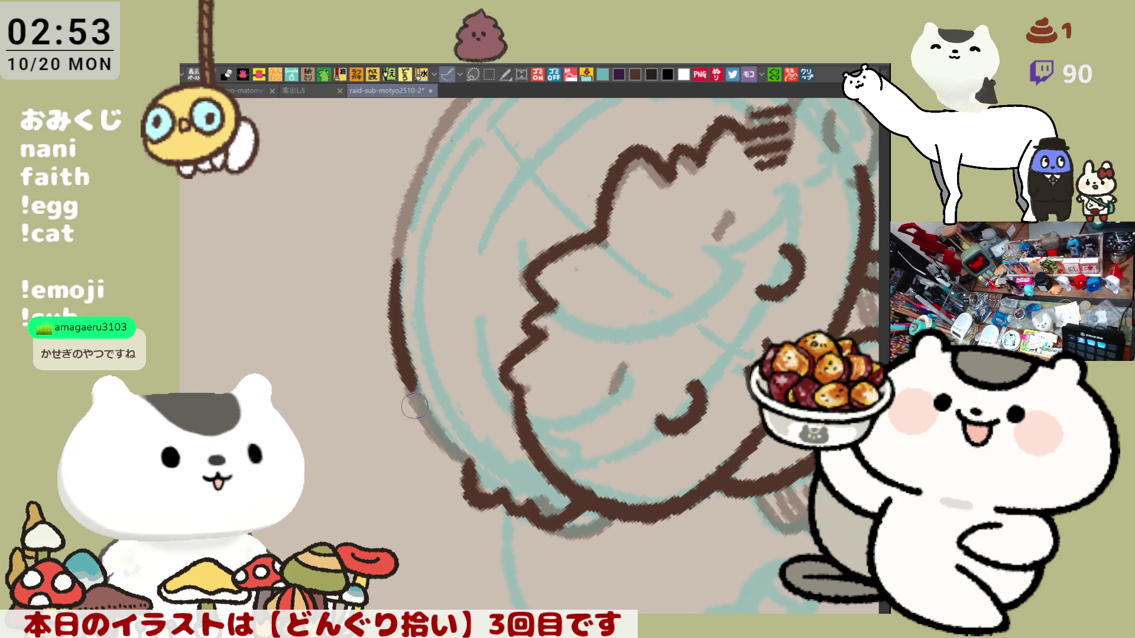
- Redraw the lower-left hair-edge stroke until it sits right
{"action": "key", "text": "ctrl+z"}
{"action": "left_click_drag", "start_coordinate": [402, 385], "coordinate": [467, 472]}
{"action": "key", "text": "ctrl+z"}
{"action": "left_click_drag", "start_coordinate": [396, 362], "coordinate": [476, 473]}
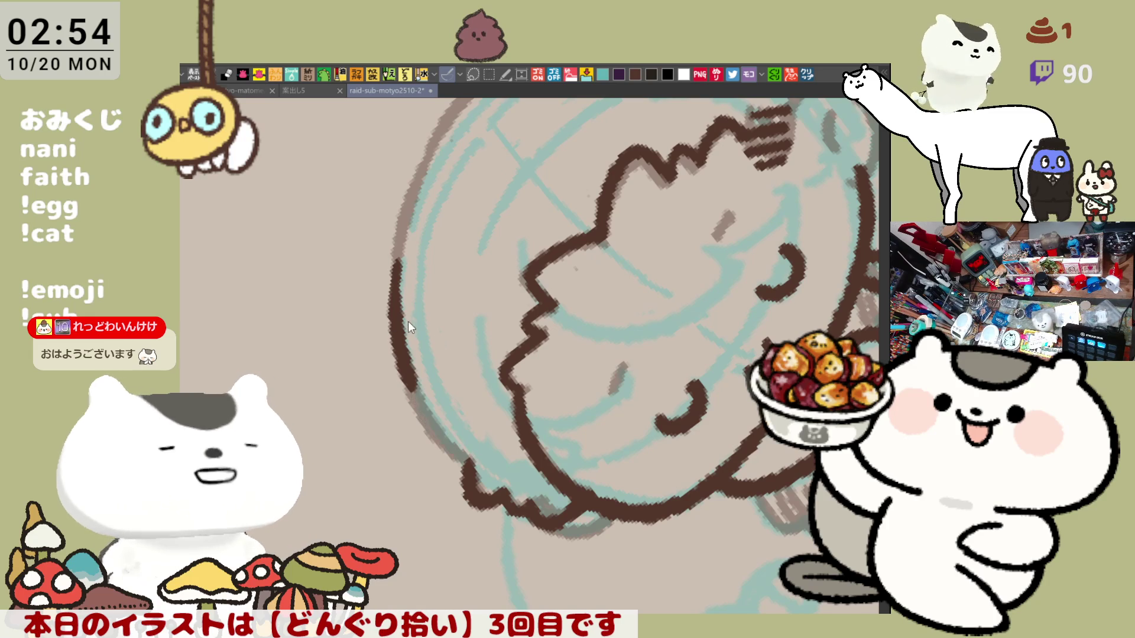
- Ink a darker, thicker outline down the head's left edge, retrying the lower stroke, then rotate the view
{"action": "left_click_drag", "start_coordinate": [394, 260], "coordinate": [416, 396]}
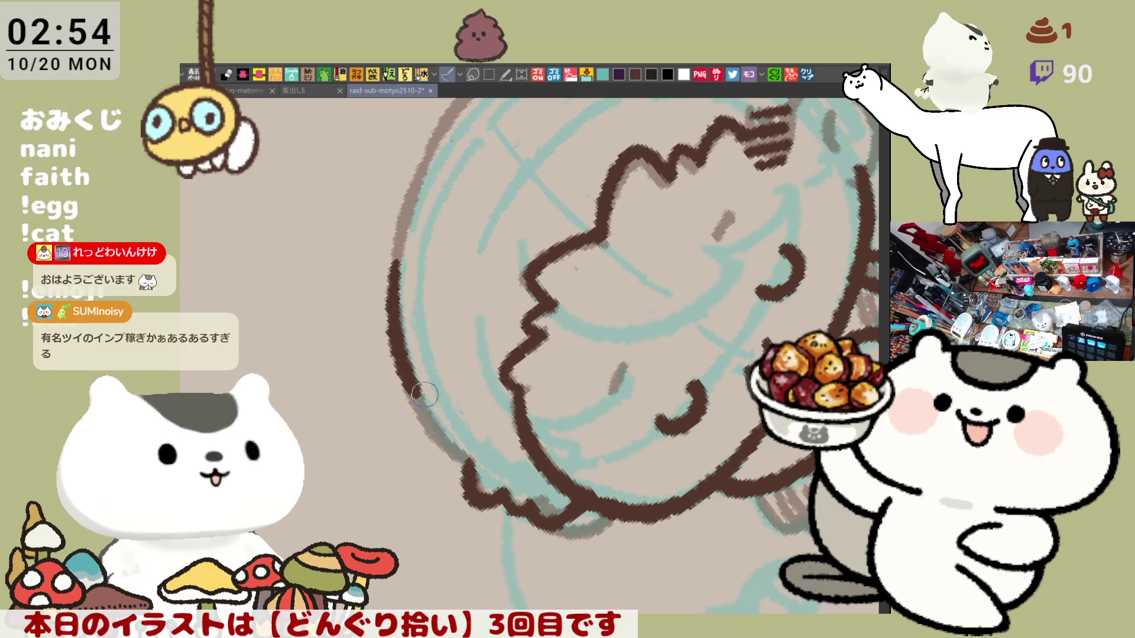
{"action": "left_click_drag", "start_coordinate": [391, 343], "coordinate": [463, 459]}
{"action": "key", "text": "ctrl+z"}
{"action": "left_click_drag", "start_coordinate": [396, 349], "coordinate": [467, 461]}
{"action": "key", "text": "ctrl+z"}
{"action": "left_click_drag", "start_coordinate": [395, 349], "coordinate": [469, 460]}
{"action": "mouse_move", "coordinate": [599, 293]}
{"action": "left_mouse_down"}
{"action": "mouse_move", "coordinate": [490, 538]}
{"action": "mouse_move", "coordinate": [390, 415]}
{"action": "left_mouse_up"}
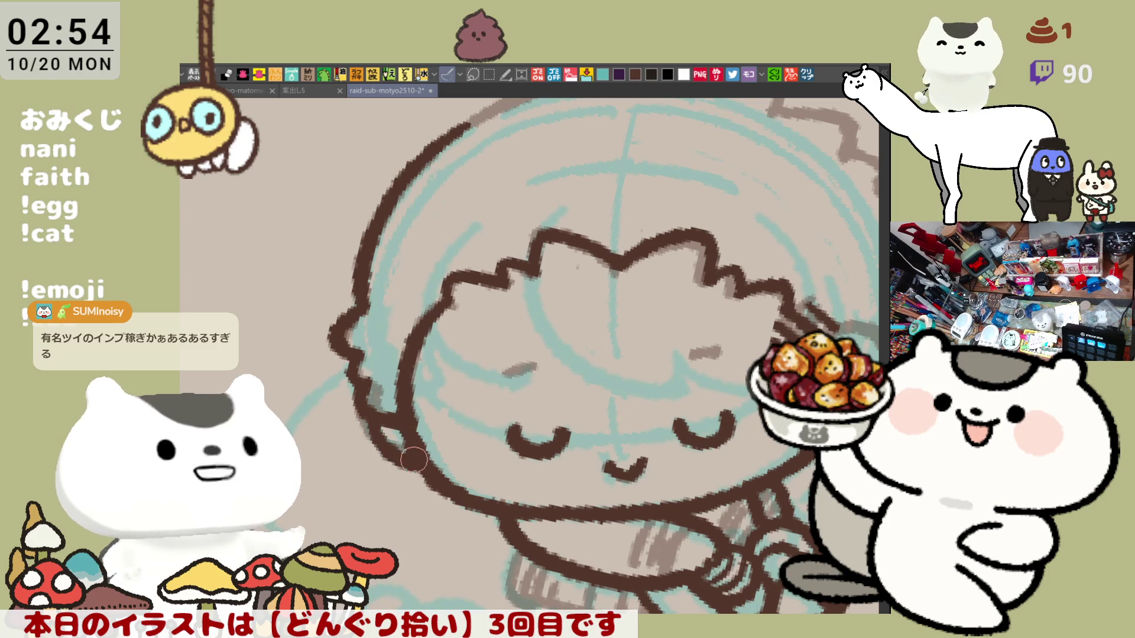
- Darken the head's lower-left outline and redraw the right eyebrow in dark brown
{"action": "left_click_drag", "start_coordinate": [376, 415], "coordinate": [414, 461]}
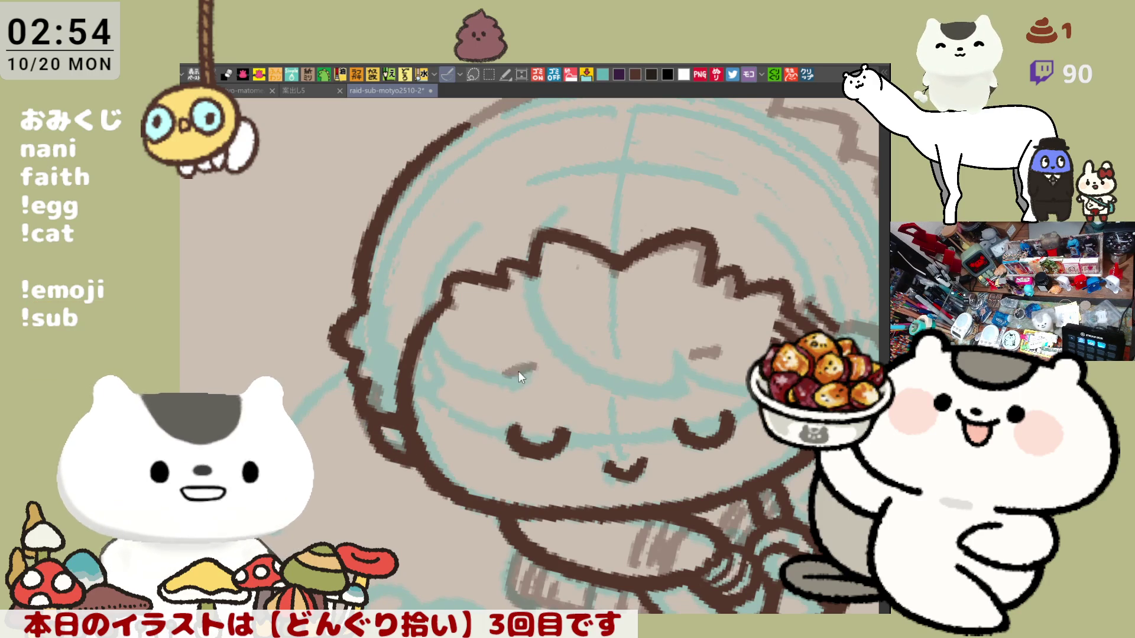
{"action": "scroll", "coordinate": [507, 389], "scroll_direction": "right", "scroll_amount": 3}
{"action": "left_click_drag", "start_coordinate": [522, 368], "coordinate": [565, 355]}
- Outline the top of the ear in brown with several retries, continuing down its right side
{"action": "left_click_drag", "start_coordinate": [679, 318], "coordinate": [678, 279]}
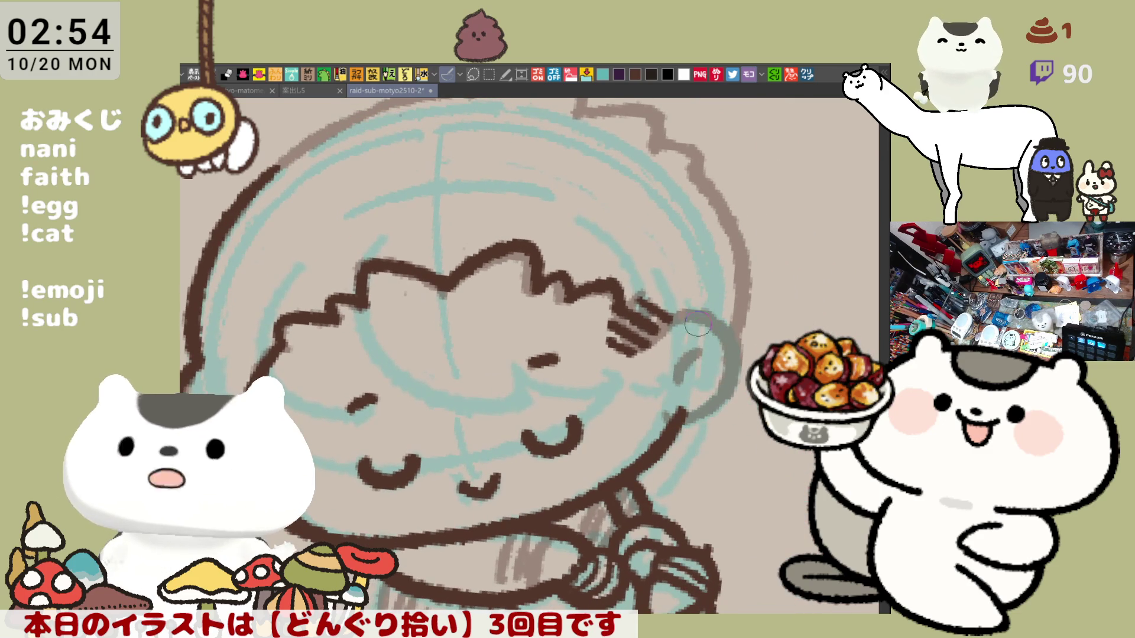
{"action": "left_click_drag", "start_coordinate": [644, 312], "coordinate": [730, 331]}
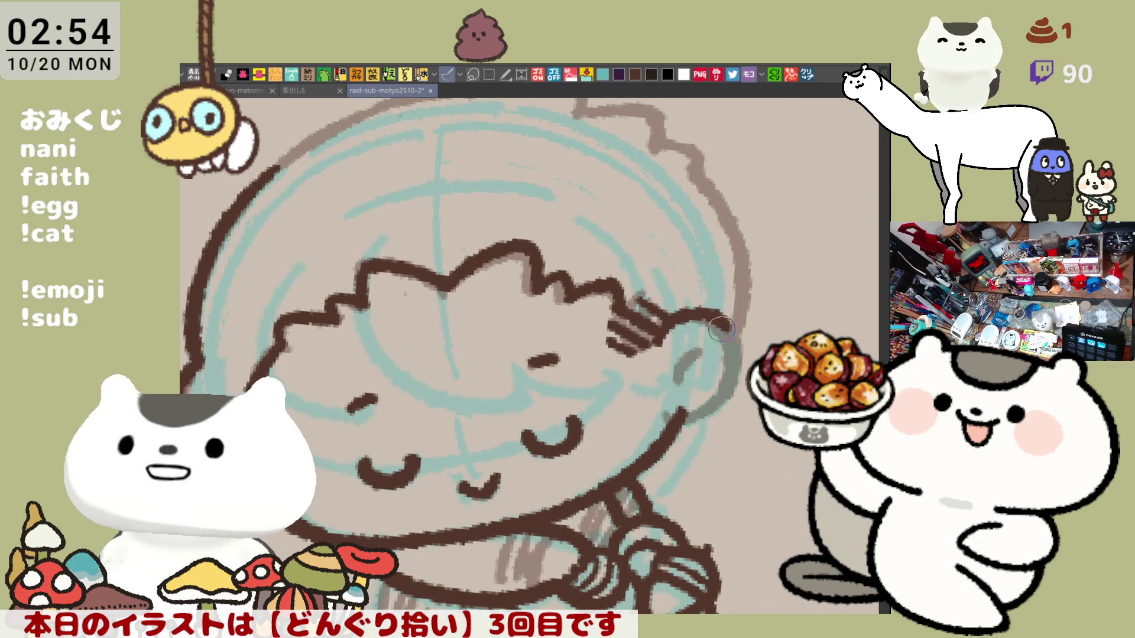
{"action": "key", "text": "ctrl+z"}
{"action": "left_click_drag", "start_coordinate": [641, 309], "coordinate": [727, 329]}
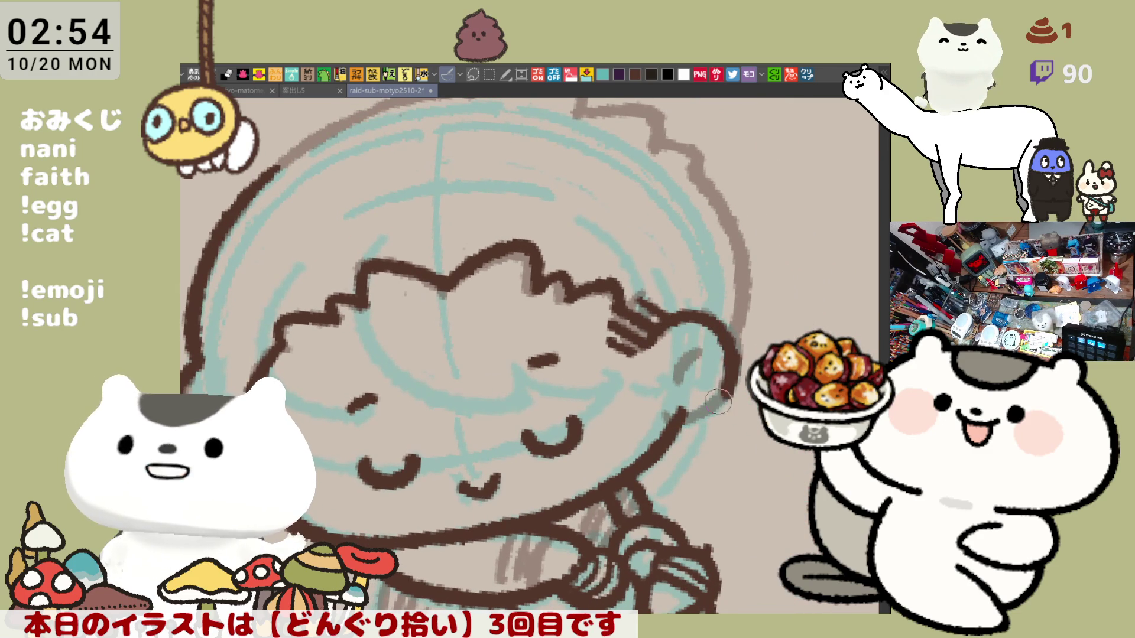
{"action": "key", "text": "ctrl+z"}
{"action": "left_click_drag", "start_coordinate": [644, 310], "coordinate": [724, 328]}
{"action": "key", "text": "ctrl+z"}
{"action": "left_click_drag", "start_coordinate": [643, 310], "coordinate": [721, 331]}
{"action": "key", "text": "ctrl+z"}
{"action": "mouse_move", "coordinate": [647, 310]}
{"action": "left_mouse_down"}
{"action": "mouse_move", "coordinate": [721, 328]}
{"action": "mouse_move", "coordinate": [719, 396]}
{"action": "mouse_move", "coordinate": [677, 430]}
{"action": "left_mouse_up"}
- With the canvas flipped, touch up the ear's lower-left outline and ink a dark inner-ear mark
{"action": "key", "text": "h"}
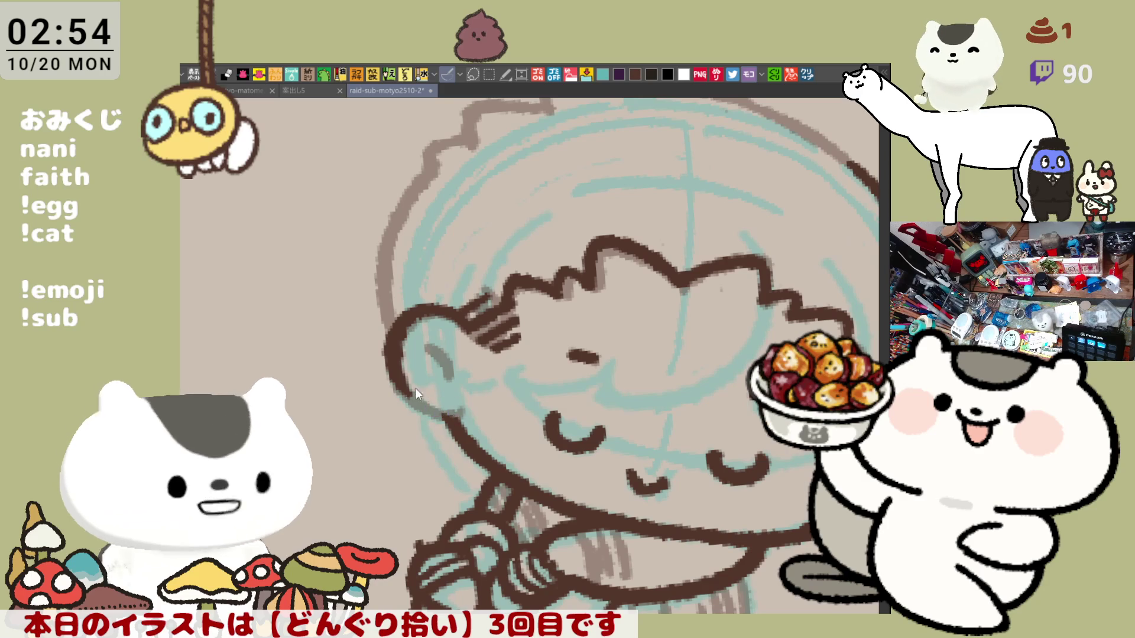
{"action": "left_click_drag", "start_coordinate": [408, 378], "coordinate": [449, 423]}
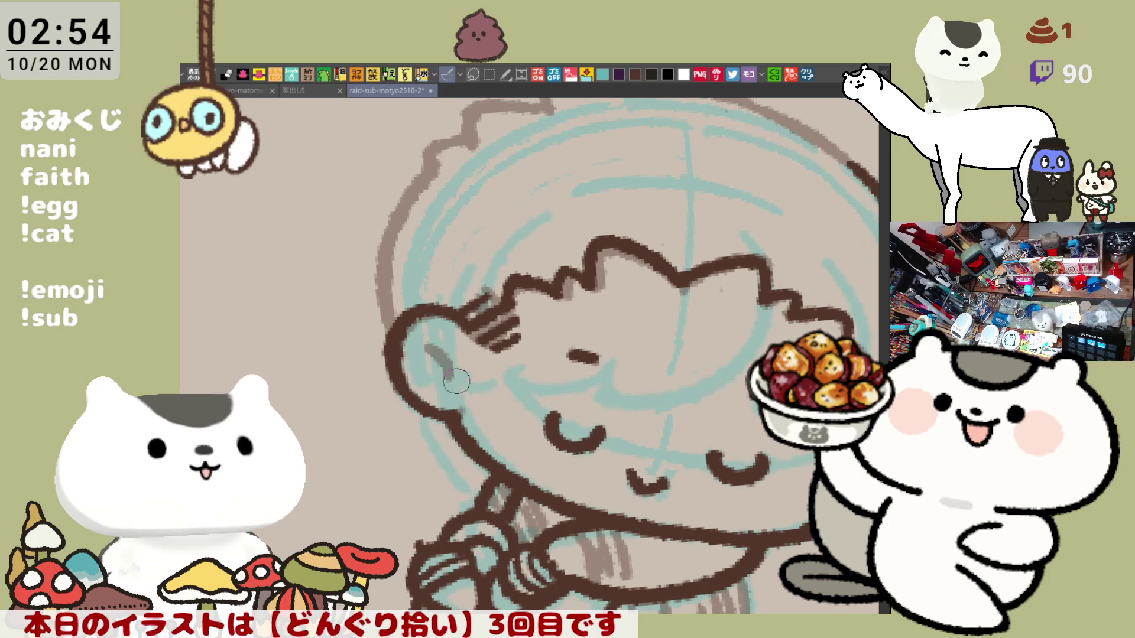
{"action": "left_click_drag", "start_coordinate": [427, 347], "coordinate": [449, 383]}
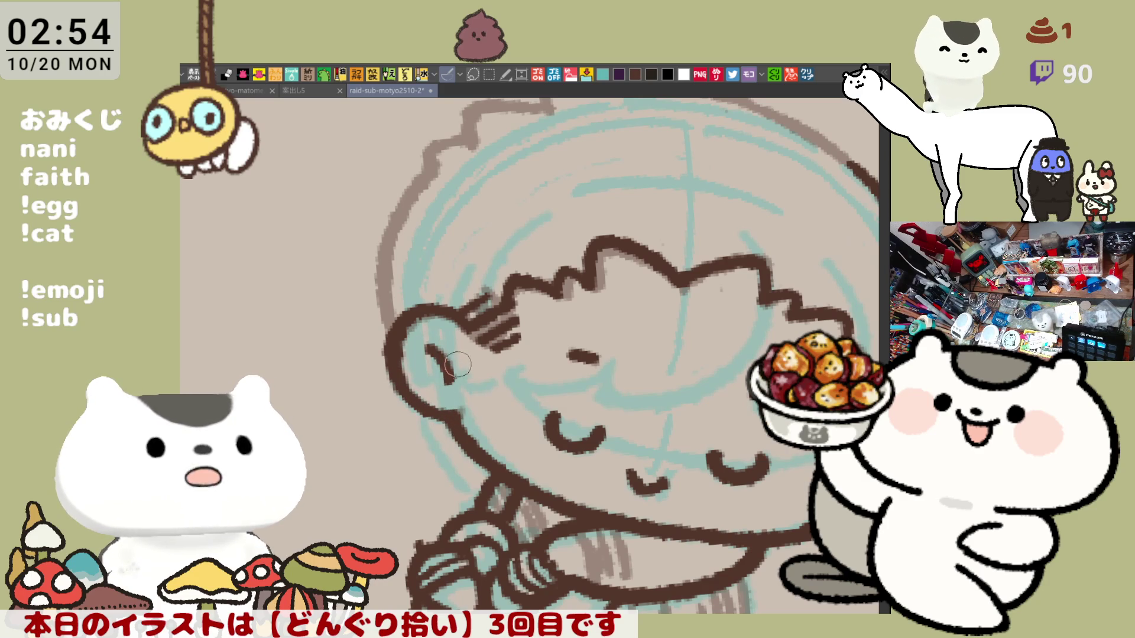
- Redraw the left side of the head outline in thick brown until it fits
{"action": "key", "text": "-"}
{"action": "key", "text": "-"}
{"action": "left_click_drag", "start_coordinate": [331, 239], "coordinate": [349, 361]}
{"action": "key", "text": "ctrl+z"}
{"action": "left_click_drag", "start_coordinate": [334, 216], "coordinate": [347, 354]}
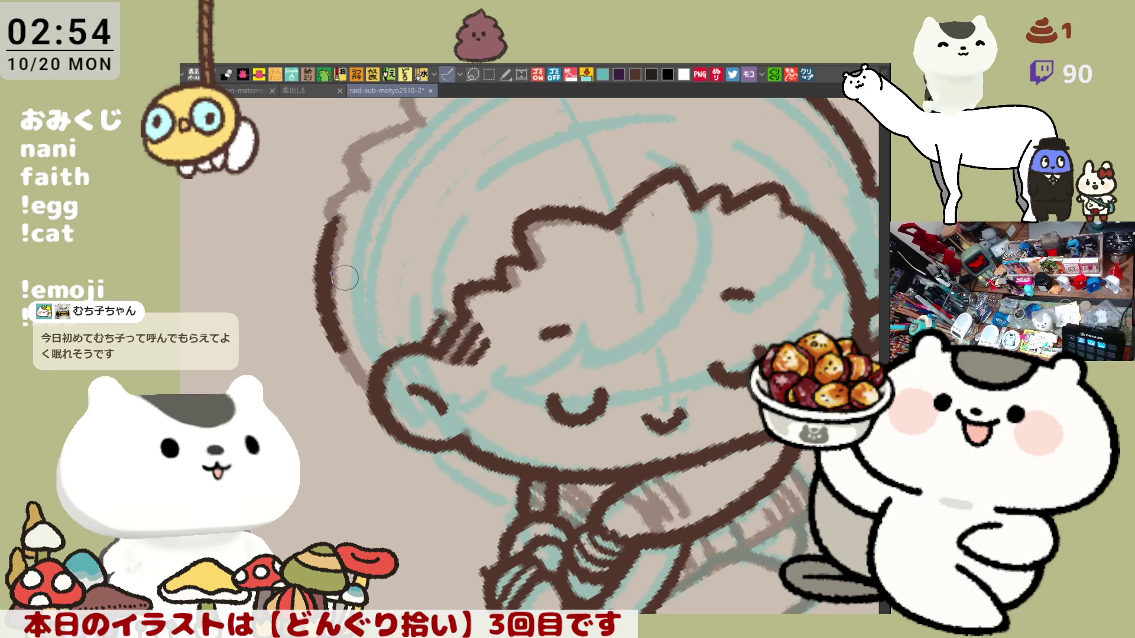
{"action": "key", "text": "ctrl+z"}
{"action": "left_click_drag", "start_coordinate": [344, 208], "coordinate": [370, 381]}
{"action": "key", "text": "ctrl+z"}
{"action": "left_click_drag", "start_coordinate": [336, 218], "coordinate": [370, 387]}
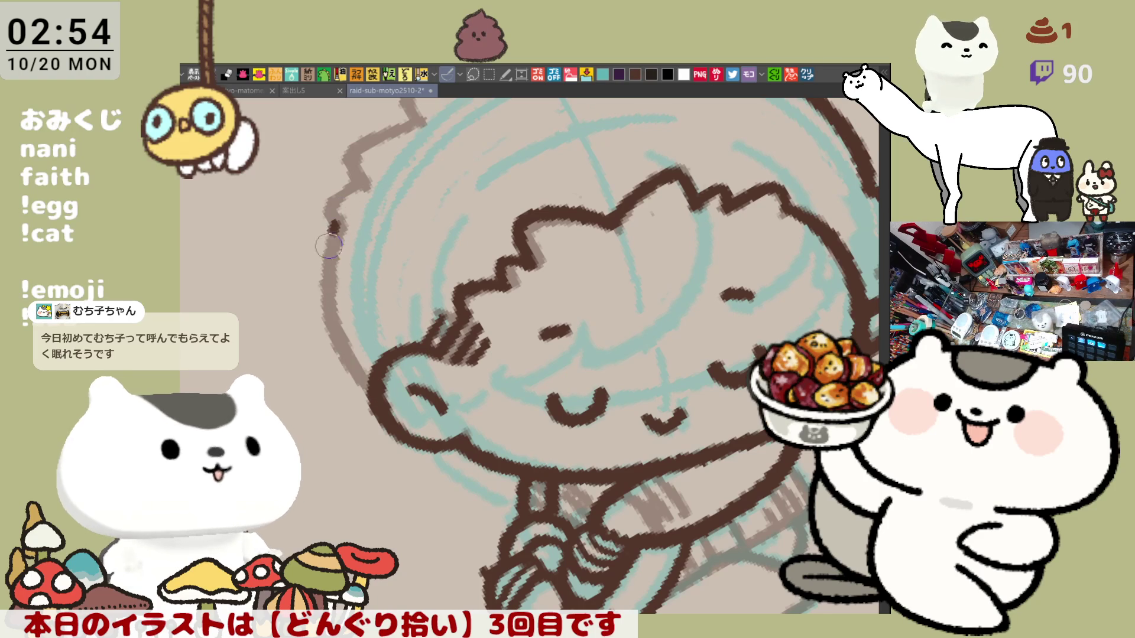
{"action": "key", "text": "asciicircum"}
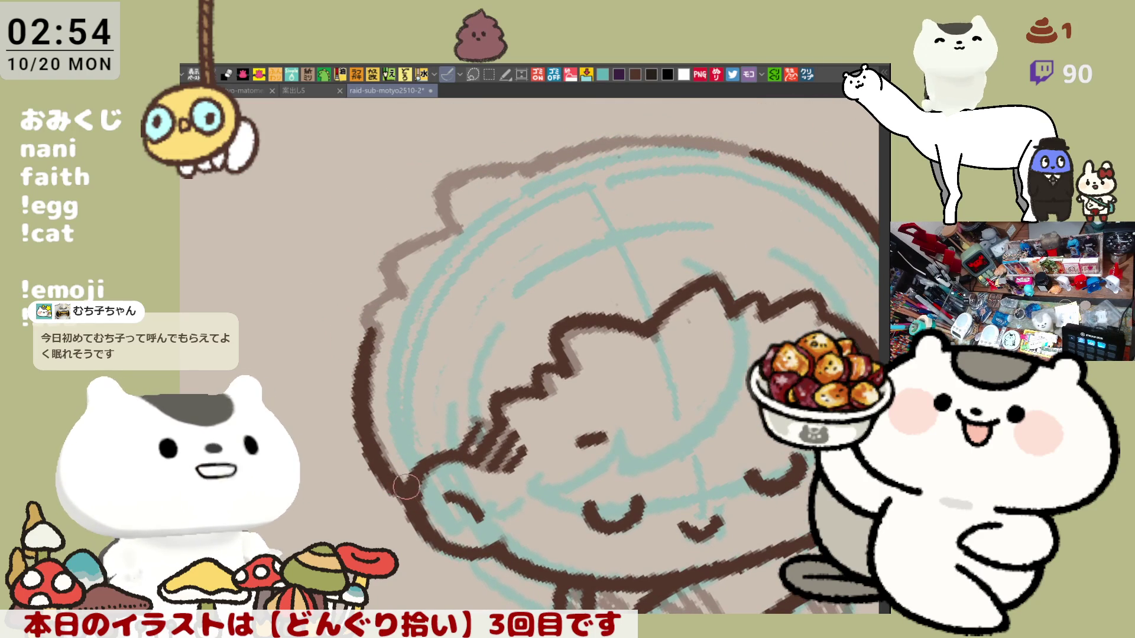
- Ink the head's top-left curve and left side in thick dark brown, redrawing strokes after undos
{"action": "mouse_move", "coordinate": [399, 289]}
{"action": "left_mouse_down"}
{"action": "mouse_move", "coordinate": [367, 323]}
{"action": "mouse_move", "coordinate": [343, 399]}
{"action": "left_mouse_up"}
{"action": "key", "text": "minus"}
{"action": "key", "text": "ctrl+z"}
{"action": "left_click_drag", "start_coordinate": [352, 292], "coordinate": [346, 402]}
{"action": "mouse_move", "coordinate": [465, 308]}
{"action": "left_mouse_down"}
{"action": "mouse_move", "coordinate": [413, 331]}
{"action": "mouse_move", "coordinate": [398, 421]}
{"action": "left_mouse_up"}
{"action": "key", "text": "ctrl+z"}
{"action": "mouse_move", "coordinate": [348, 340]}
{"action": "left_mouse_down"}
{"action": "mouse_move", "coordinate": [397, 421]}
{"action": "mouse_move", "coordinate": [560, 306]}
{"action": "left_mouse_up"}
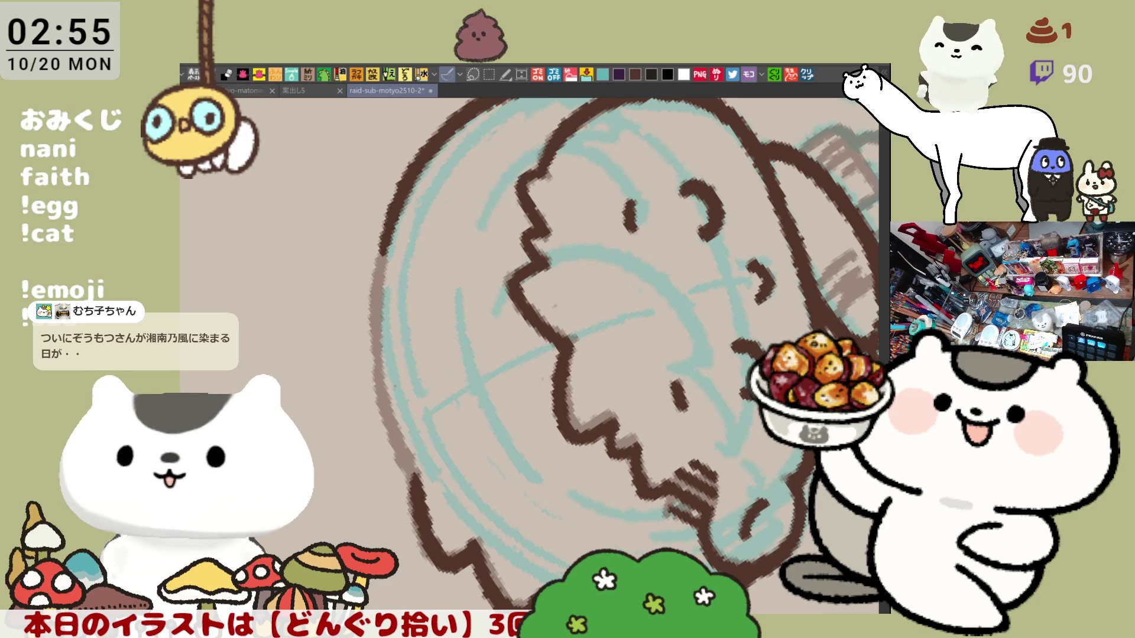
{"action": "left_click", "coordinate": [807, 76]}
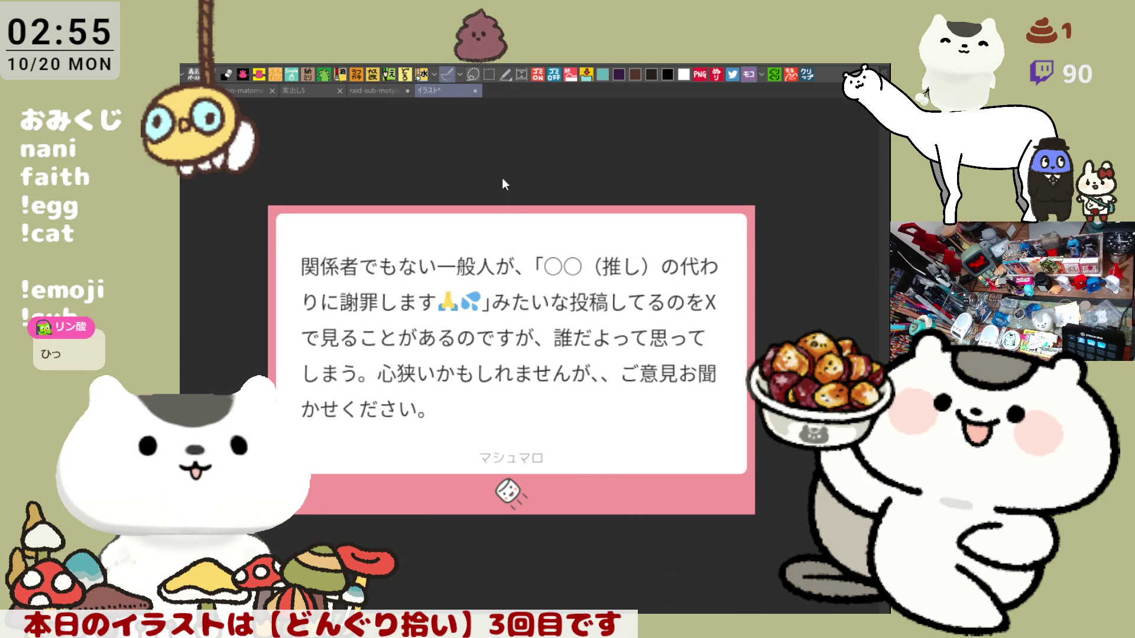
{"action": "key", "text": "ctrl+w"}
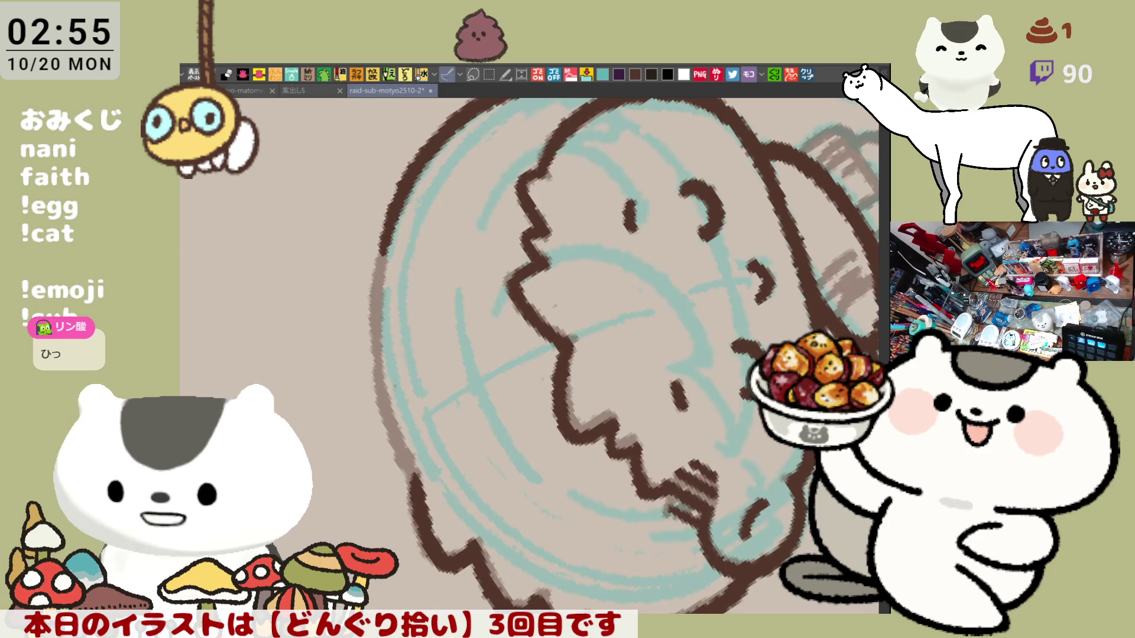
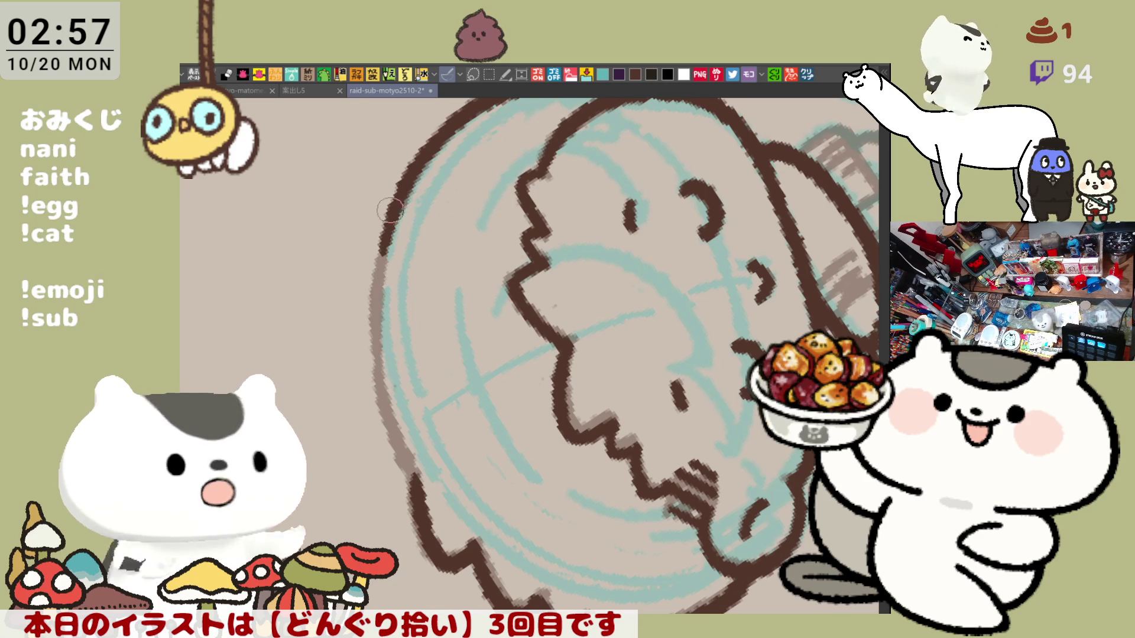
- Ink the hood's left outline in dark brown, undoing and retrying the stroke
{"action": "left_click_drag", "start_coordinate": [405, 172], "coordinate": [393, 393]}
{"action": "key", "text": "ctrl+z"}
{"action": "mouse_move", "coordinate": [410, 183]}
{"action": "left_mouse_down"}
{"action": "mouse_move", "coordinate": [372, 373]}
{"action": "mouse_move", "coordinate": [413, 473]}
{"action": "left_mouse_up"}
{"action": "key", "text": "ctrl+z"}
- Trace the hood's lower-left edge, redrawing the stroke several times until it fits
{"action": "left_click_drag", "start_coordinate": [375, 334], "coordinate": [411, 469]}
{"action": "key", "text": "ctrl+z"}
{"action": "left_click_drag", "start_coordinate": [371, 355], "coordinate": [411, 469]}
{"action": "key", "text": "ctrl+z"}
{"action": "left_click_drag", "start_coordinate": [371, 349], "coordinate": [412, 470]}
{"action": "key", "text": "ctrl+z"}
{"action": "left_click_drag", "start_coordinate": [371, 354], "coordinate": [412, 473]}
{"action": "key", "text": "ctrl+z"}
{"action": "left_click_drag", "start_coordinate": [371, 342], "coordinate": [414, 476]}
{"action": "key", "text": "ctrl+z"}
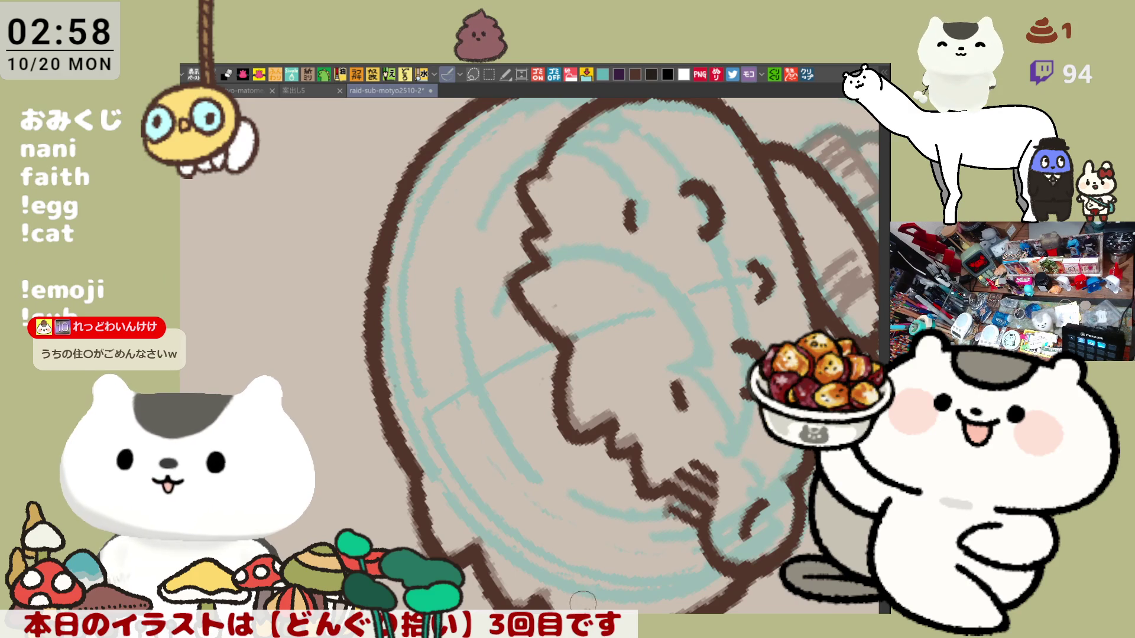
- Rotate the canvas until the sleeping face is upright and centre the head
{"action": "left_click_drag", "start_coordinate": [576, 608], "coordinate": [410, 364]}
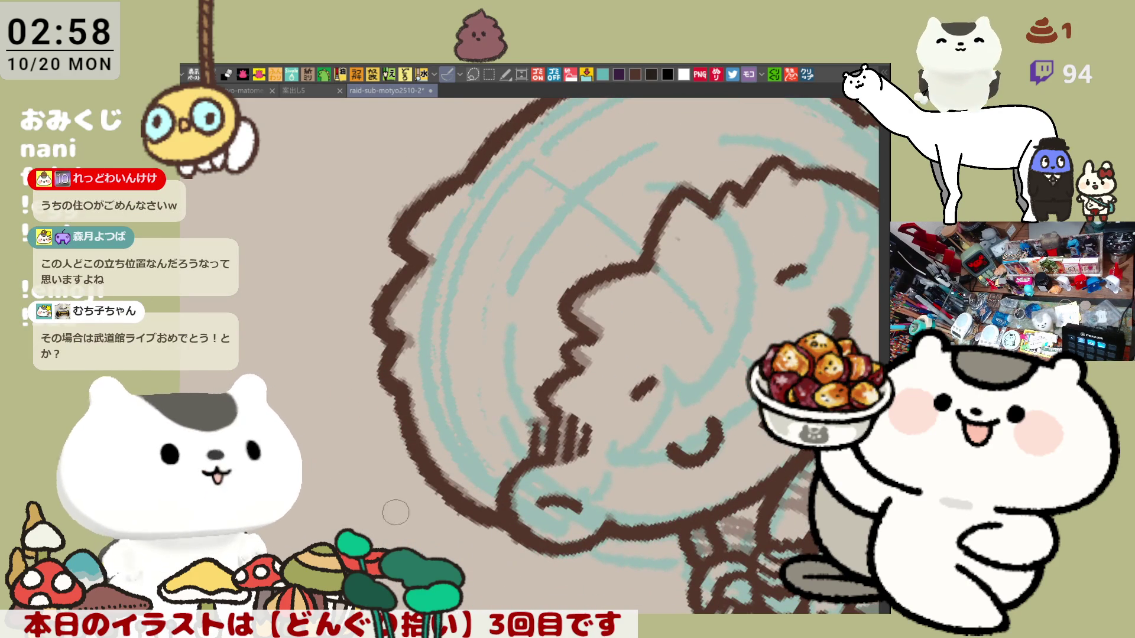
{"action": "mouse_move", "coordinate": [396, 496]}
{"action": "left_mouse_down"}
{"action": "mouse_move", "coordinate": [491, 447]}
{"action": "mouse_move", "coordinate": [459, 237]}
{"action": "left_mouse_up"}
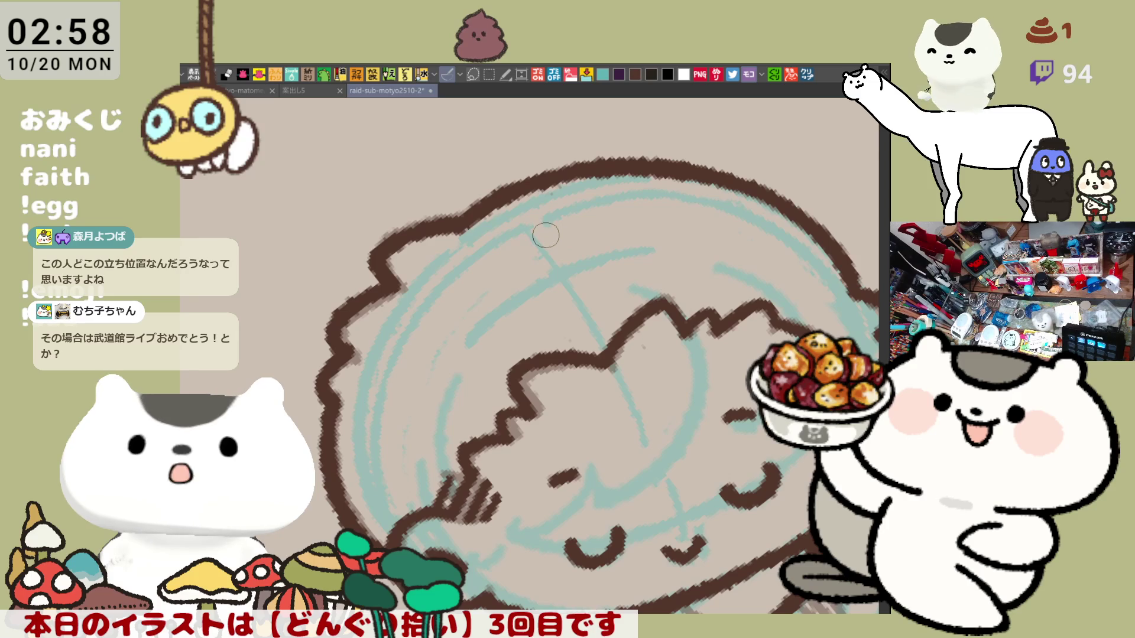
{"action": "left_click_drag", "start_coordinate": [546, 234], "coordinate": [510, 348]}
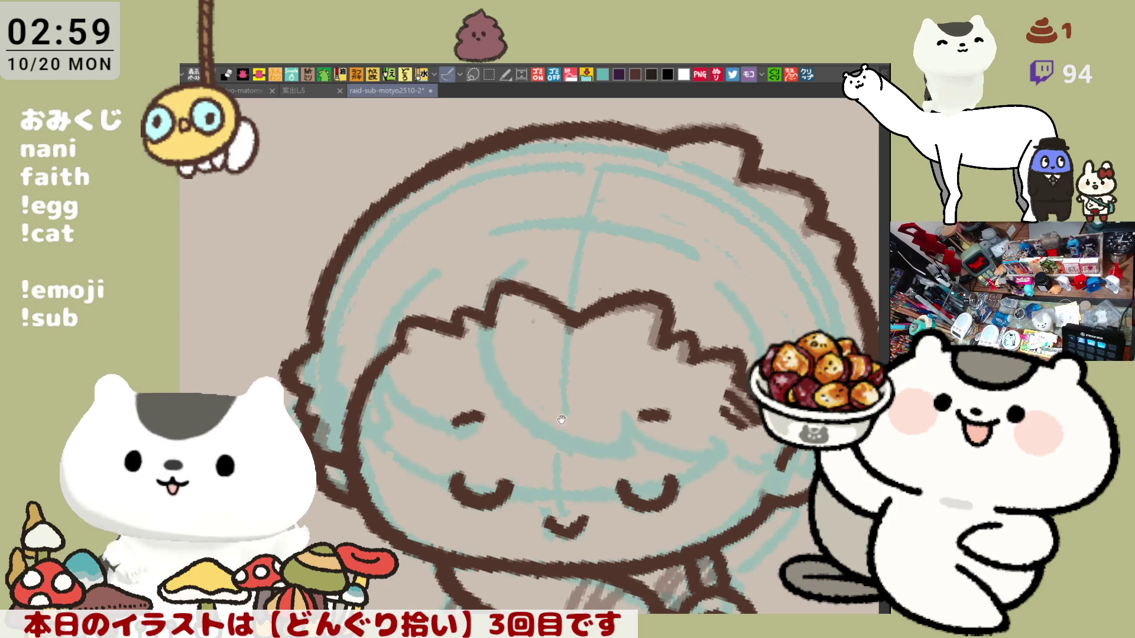
- Pan to the collar and ink its line, undoing and redrawing repeatedly
{"action": "left_click_drag", "start_coordinate": [571, 408], "coordinate": [506, 290]}
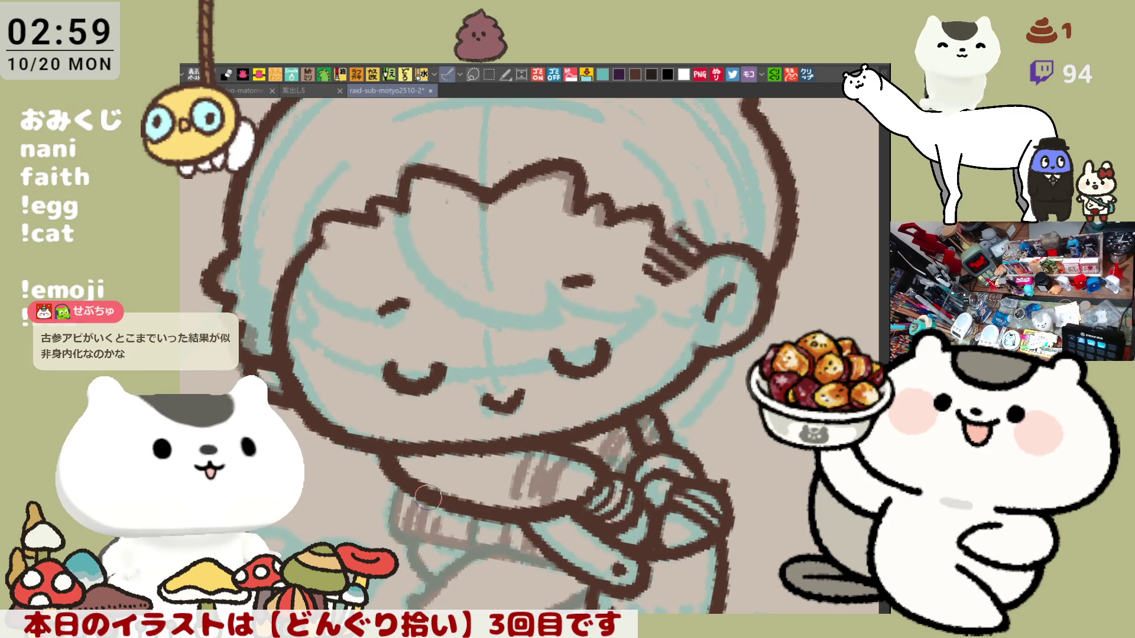
{"action": "left_click_drag", "start_coordinate": [405, 483], "coordinate": [460, 539]}
{"action": "key", "text": "ctrl+z"}
{"action": "left_click_drag", "start_coordinate": [395, 473], "coordinate": [437, 553]}
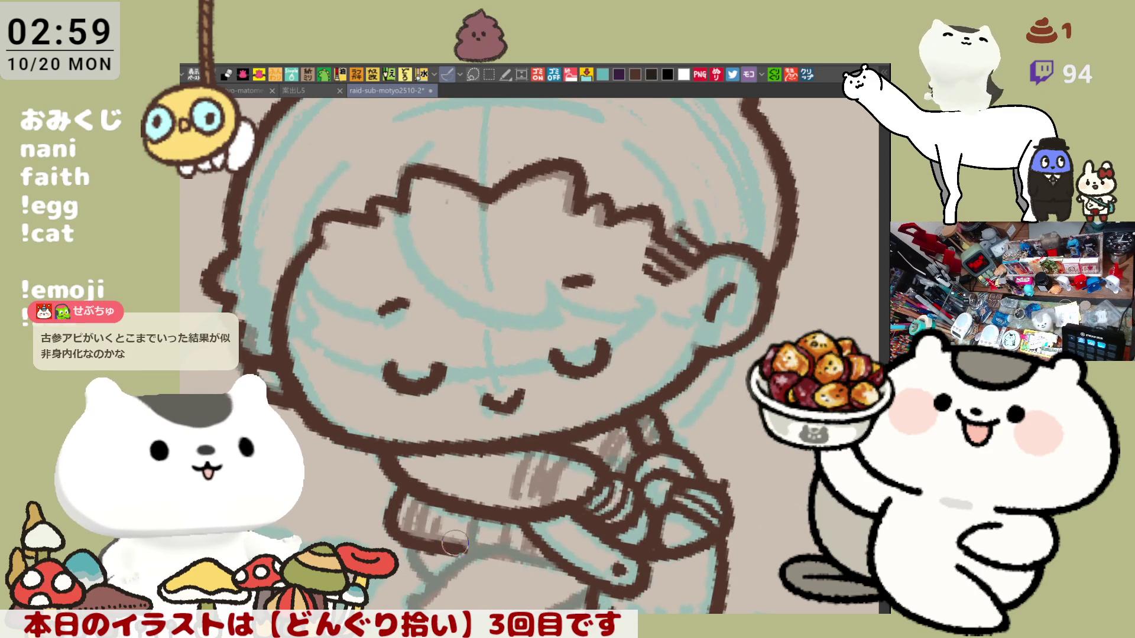
{"action": "key", "text": "ctrl+z"}
{"action": "left_click_drag", "start_coordinate": [393, 473], "coordinate": [426, 542]}
{"action": "key", "text": "ctrl+z"}
{"action": "left_click_drag", "start_coordinate": [393, 473], "coordinate": [447, 524]}
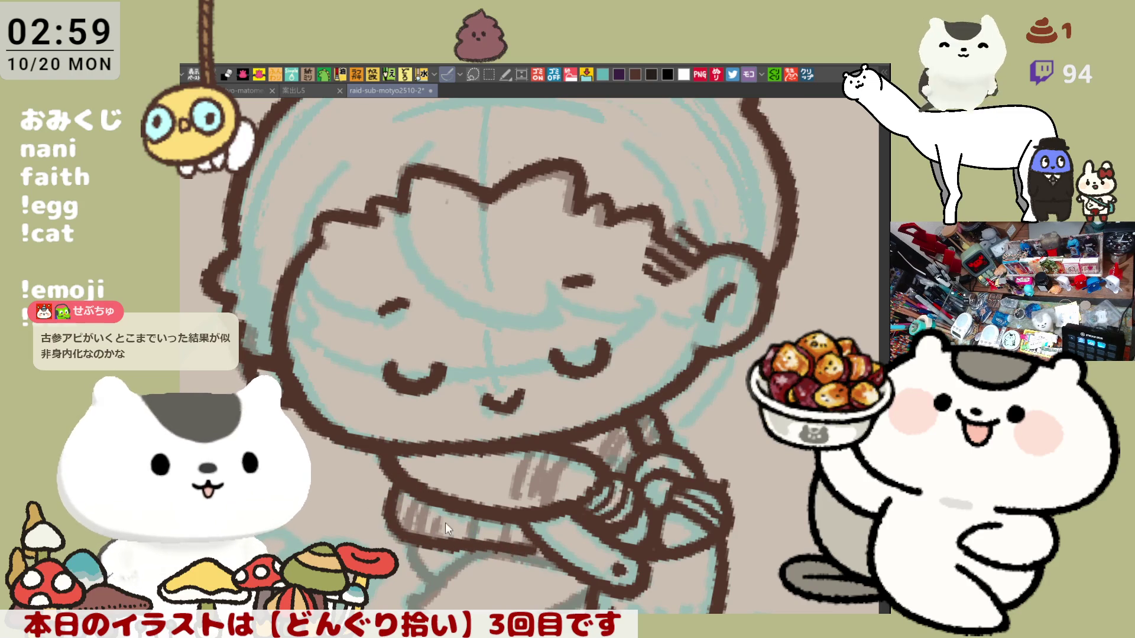
{"action": "key", "text": "ctrl+z"}
{"action": "left_click_drag", "start_coordinate": [393, 484], "coordinate": [421, 518]}
{"action": "key", "text": "ctrl+z"}
{"action": "left_click_drag", "start_coordinate": [393, 476], "coordinate": [461, 552]}
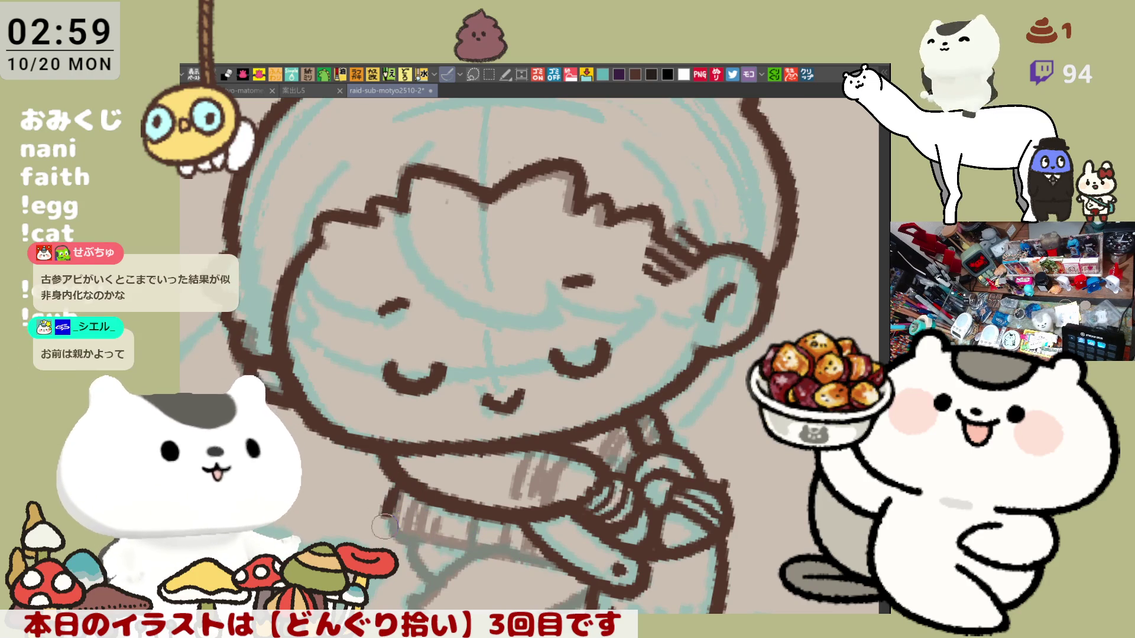
{"action": "key", "text": "ctrl+z"}
{"action": "left_click_drag", "start_coordinate": [393, 475], "coordinate": [409, 540]}
{"action": "key", "text": "ctrl+z"}
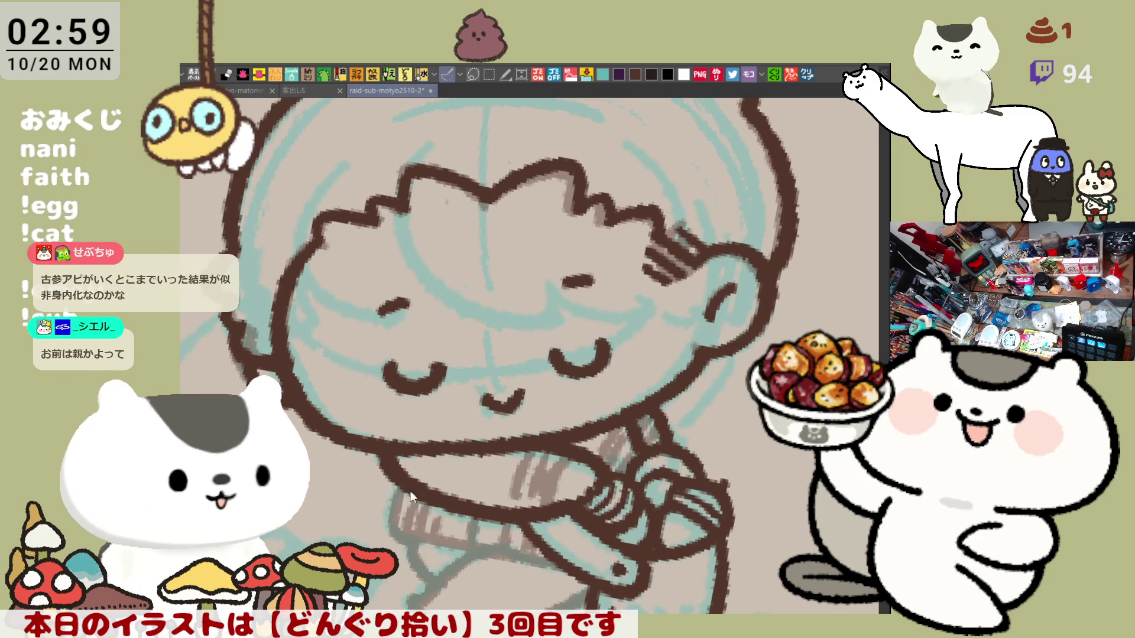
- Draw the final collar line with hatching across the lower collar, mirroring to check
{"action": "left_click_drag", "start_coordinate": [385, 473], "coordinate": [561, 559]}
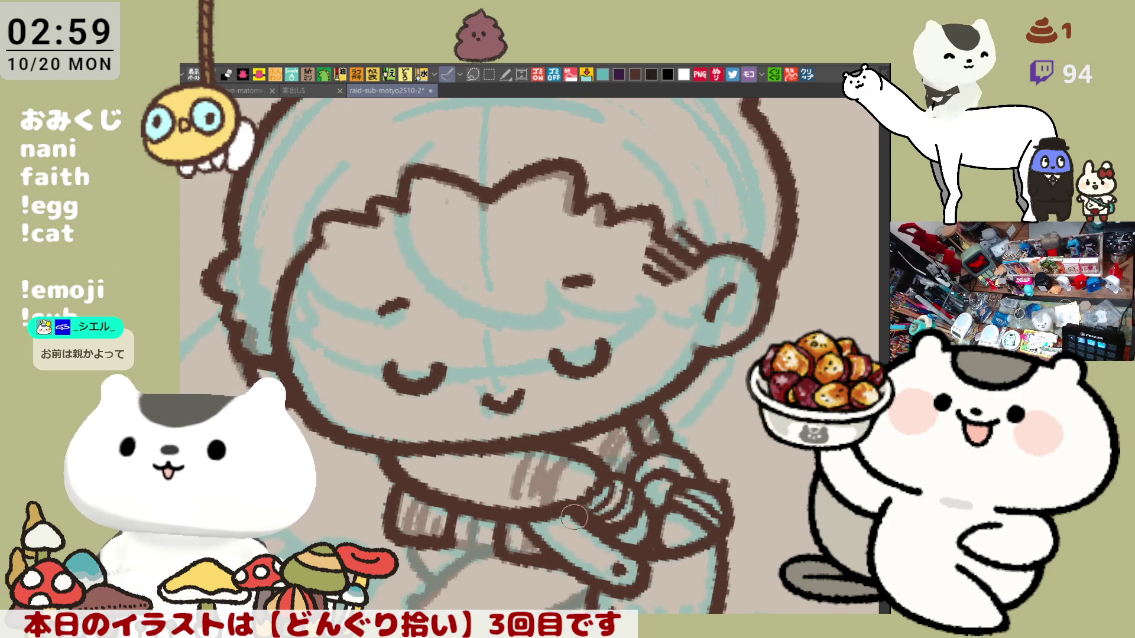
{"action": "left_click_drag", "start_coordinate": [449, 532], "coordinate": [495, 549]}
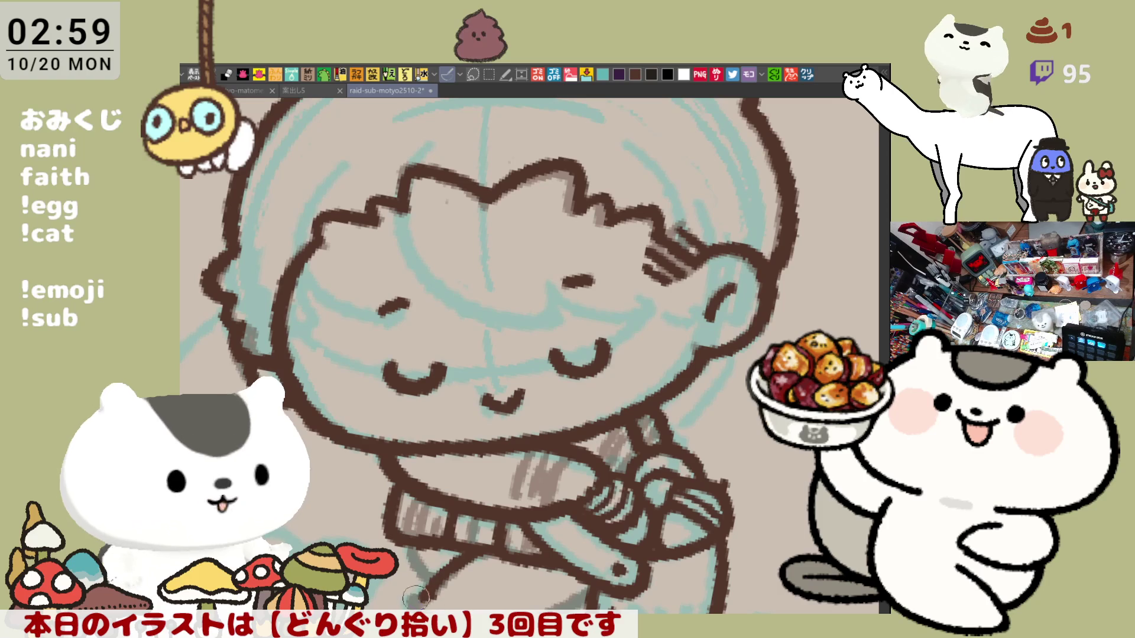
{"action": "key", "text": "h"}
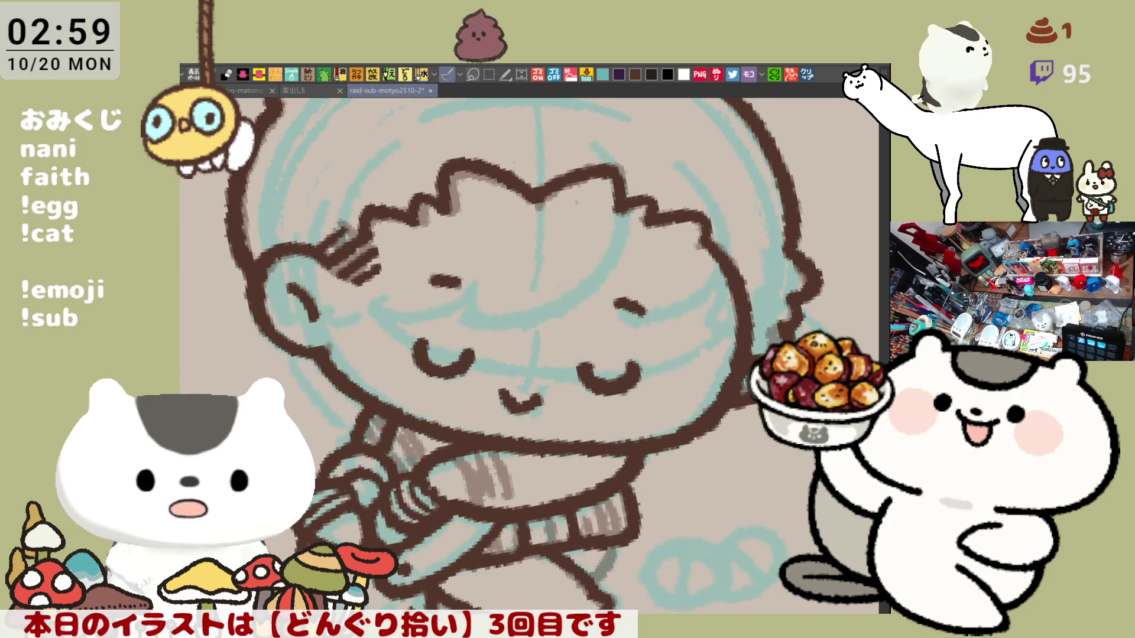
{"action": "key", "text": "h"}
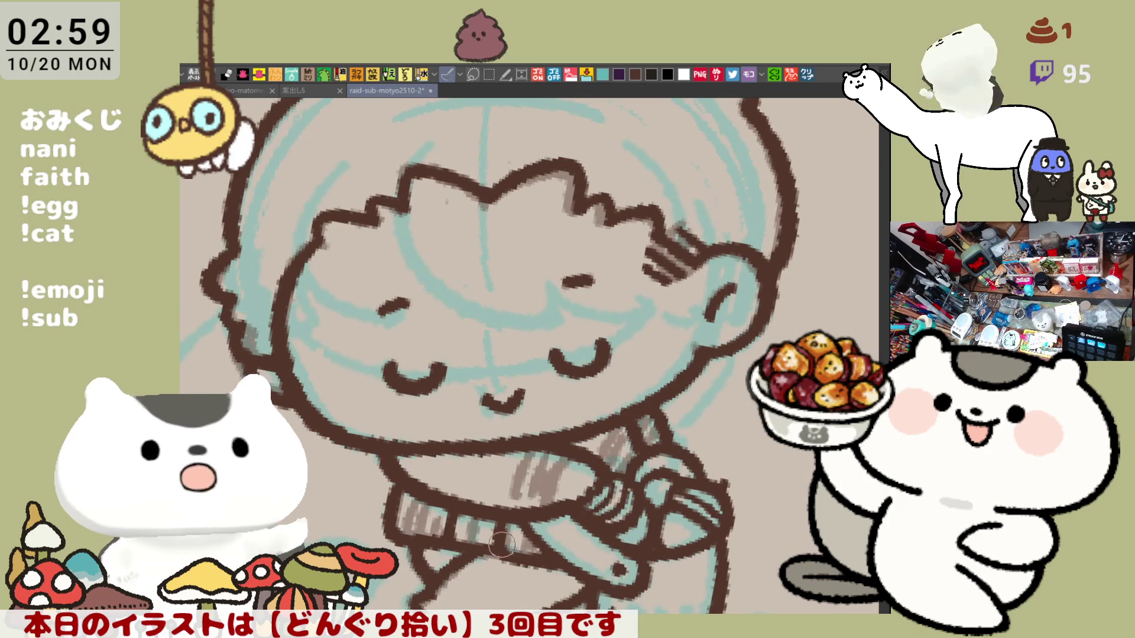
{"action": "mouse_move", "coordinate": [530, 520]}
{"action": "left_mouse_down"}
{"action": "mouse_move", "coordinate": [661, 434]}
{"action": "mouse_move", "coordinate": [575, 454]}
{"action": "left_mouse_up"}
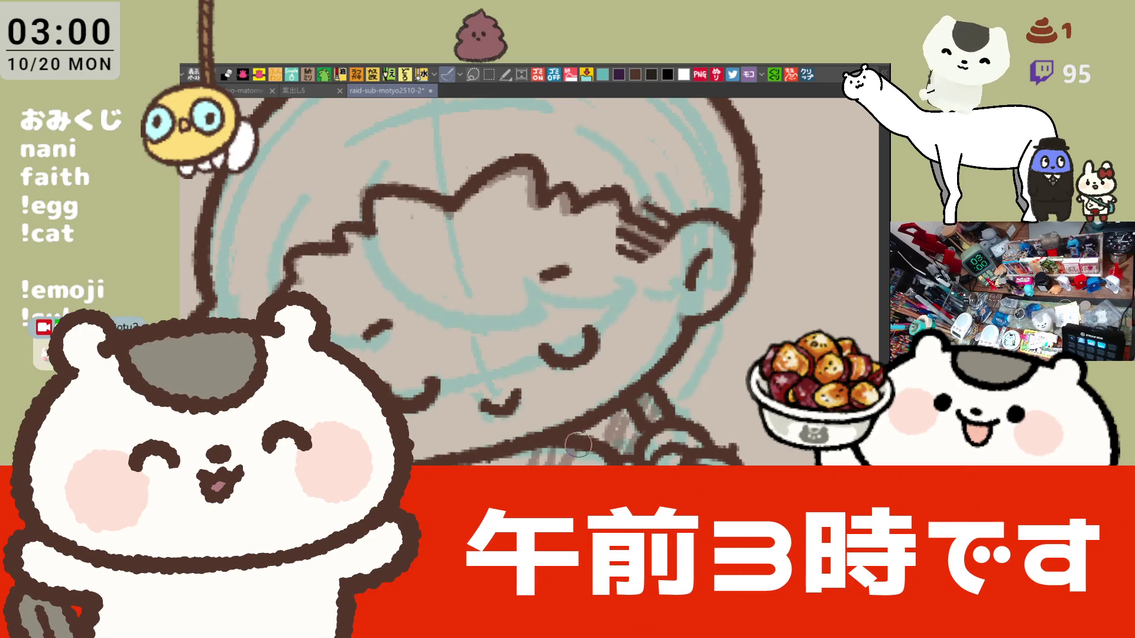
- Rotate, pan and zoom out so the entire crouching child fits on screen
{"action": "mouse_move", "coordinate": [594, 420]}
{"action": "left_mouse_down"}
{"action": "mouse_move", "coordinate": [601, 336]}
{"action": "mouse_move", "coordinate": [670, 310]}
{"action": "left_mouse_up"}
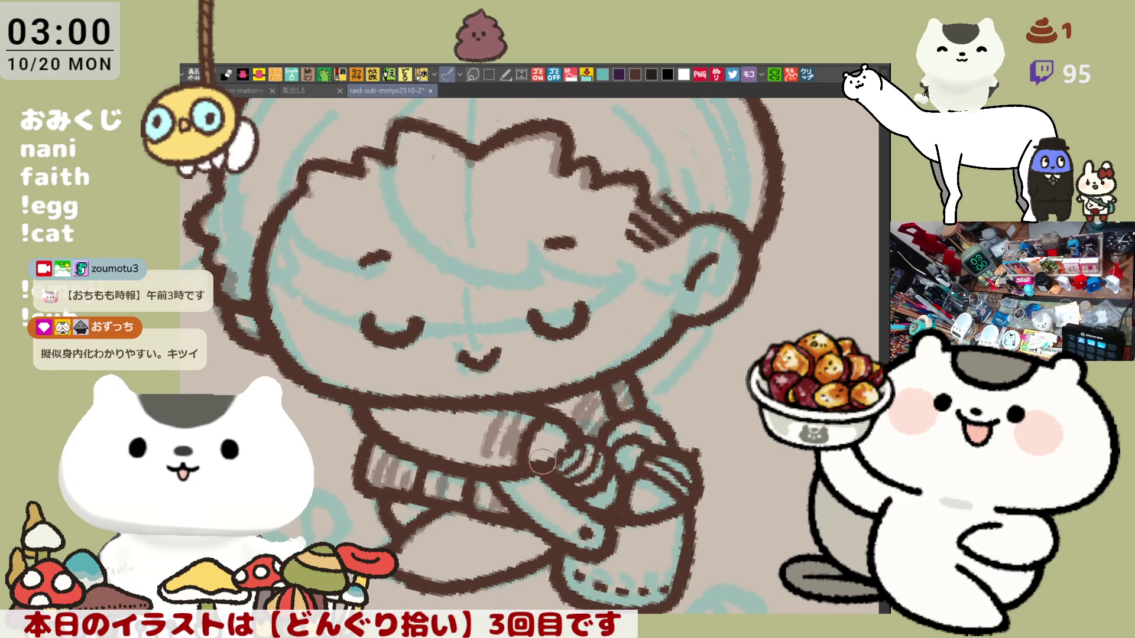
{"action": "mouse_move", "coordinate": [535, 422]}
{"action": "left_mouse_down"}
{"action": "mouse_move", "coordinate": [572, 431]}
{"action": "mouse_move", "coordinate": [706, 331]}
{"action": "left_mouse_up"}
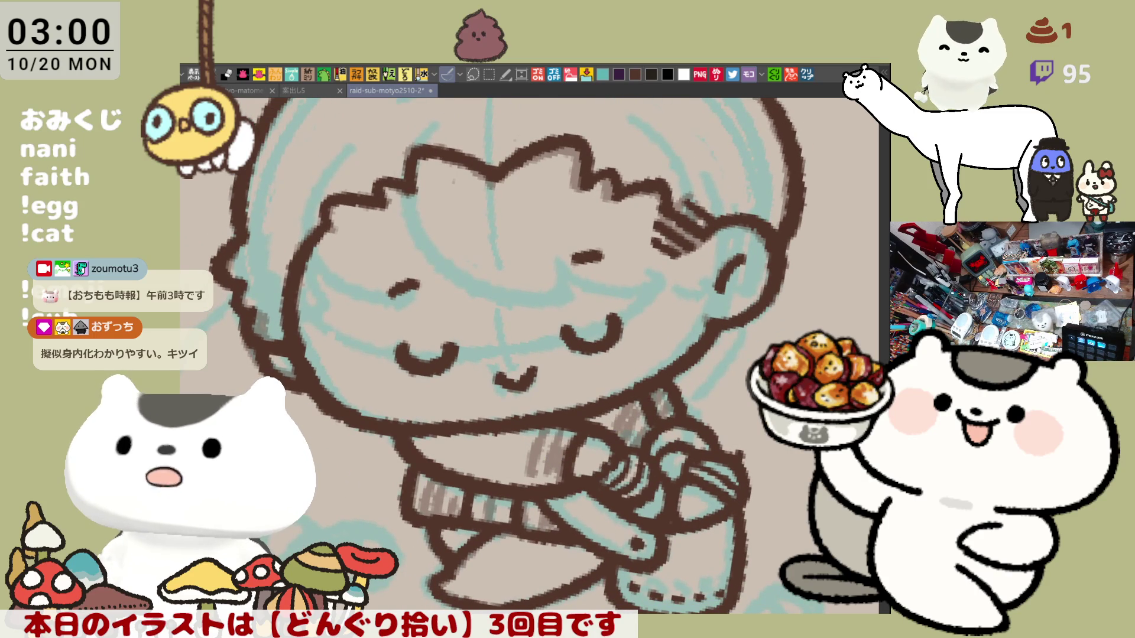
{"action": "scroll", "coordinate": [639, 330], "scroll_direction": "down", "scroll_amount": 3}
{"action": "left_click_drag", "start_coordinate": [591, 331], "coordinate": [639, 331]}
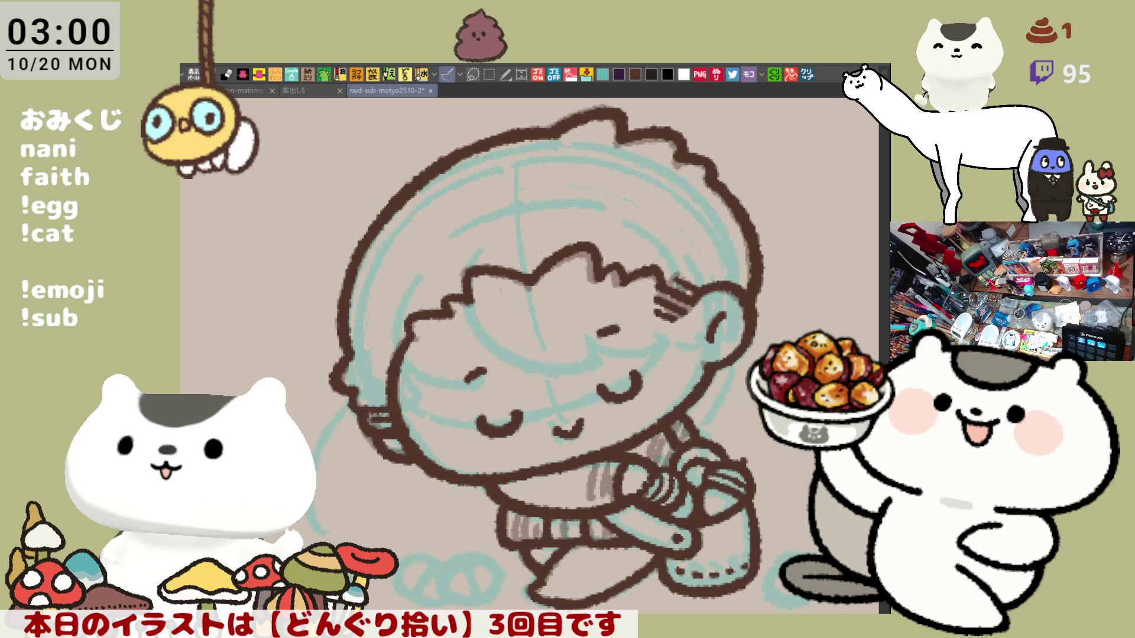
{"action": "left_click", "coordinate": [807, 75]}
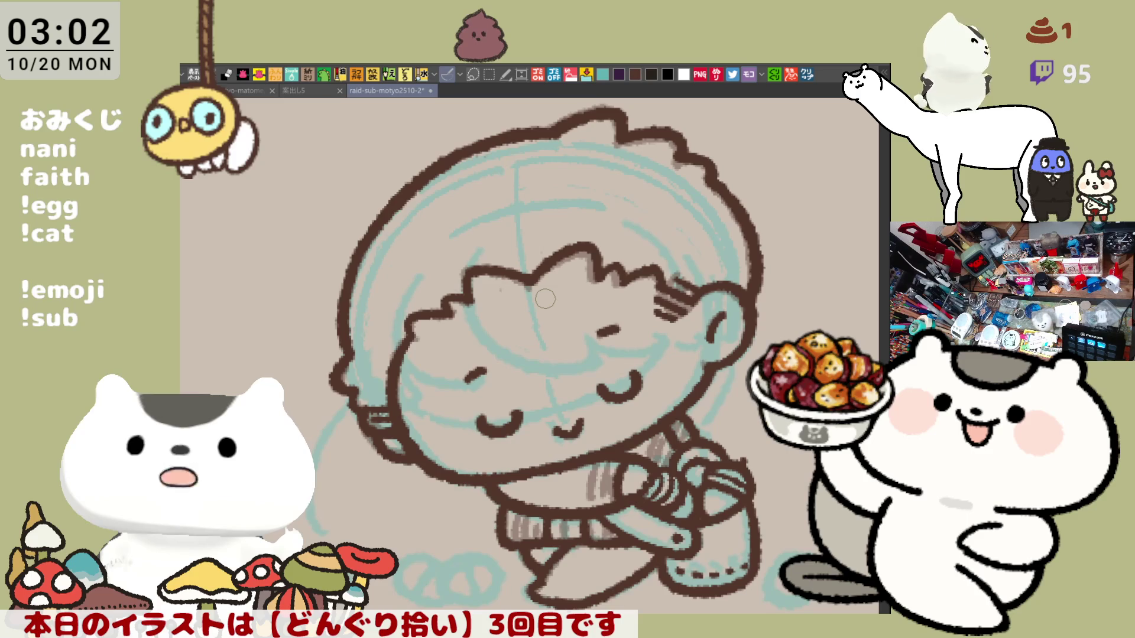
{"action": "key", "text": "h"}
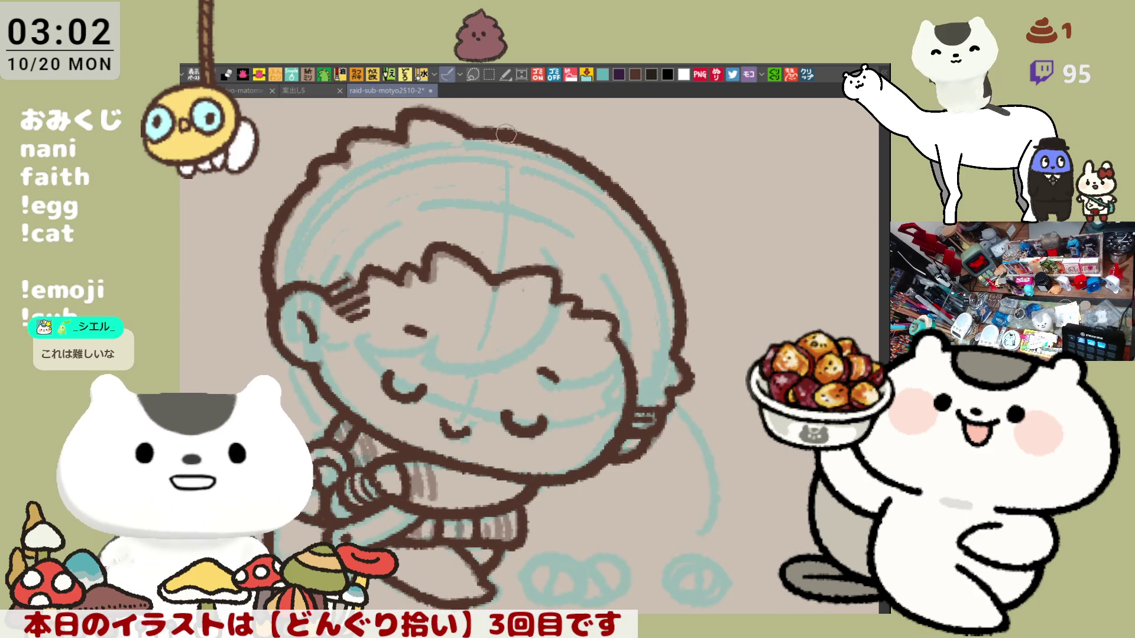
{"action": "left_click_drag", "start_coordinate": [591, 166], "coordinate": [656, 198]}
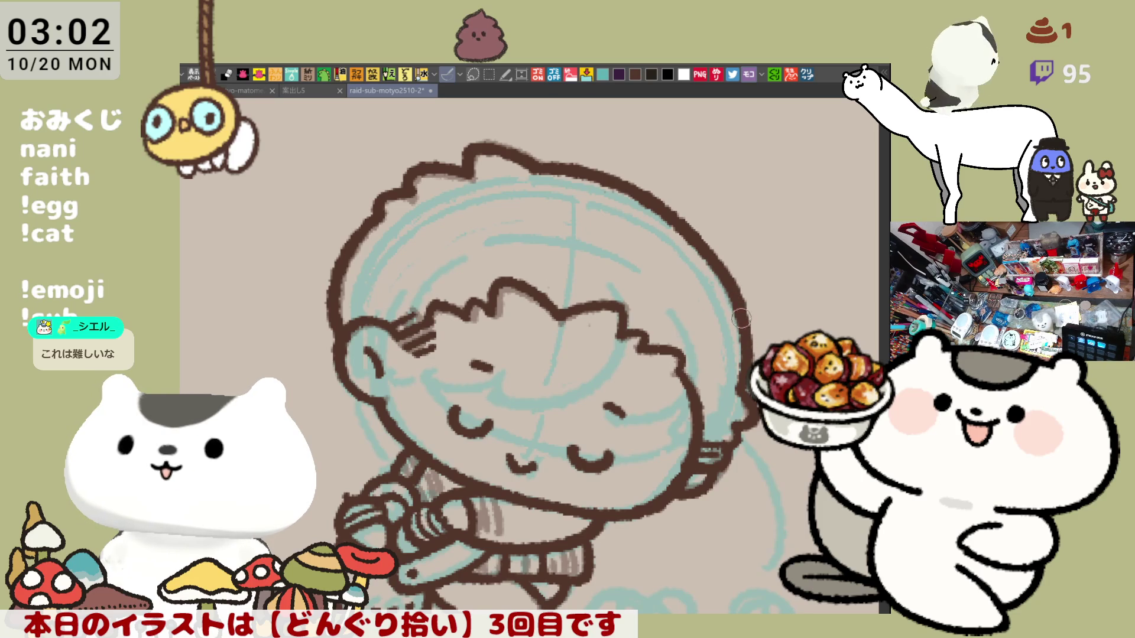
{"action": "left_click_drag", "start_coordinate": [737, 312], "coordinate": [587, 406]}
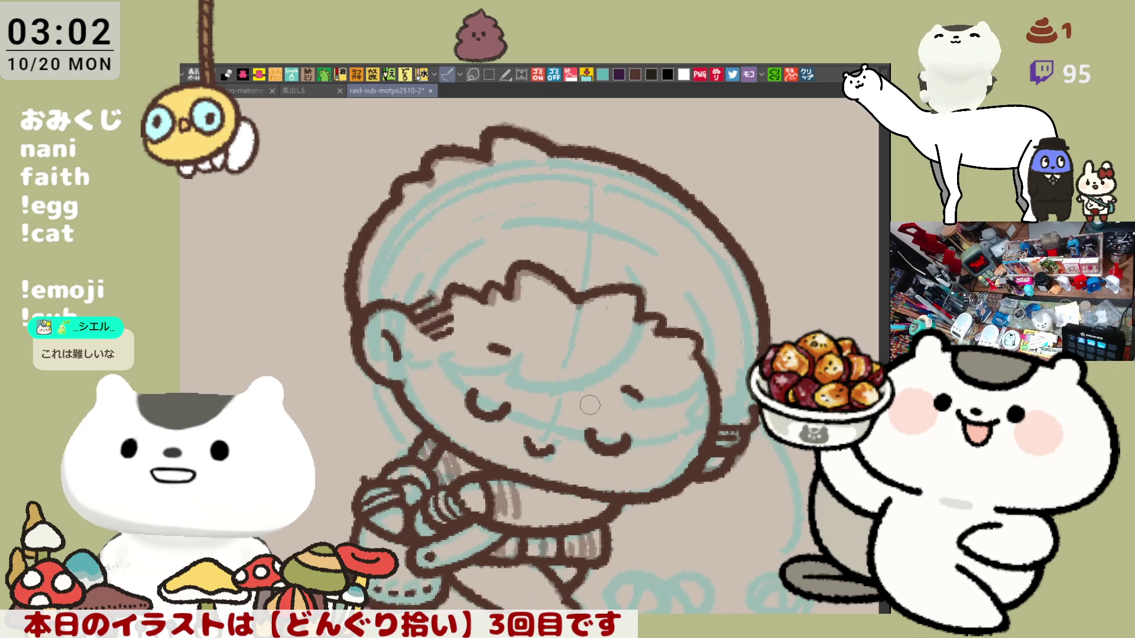
{"action": "key", "text": "h"}
{"action": "left_click_drag", "start_coordinate": [404, 448], "coordinate": [499, 415]}
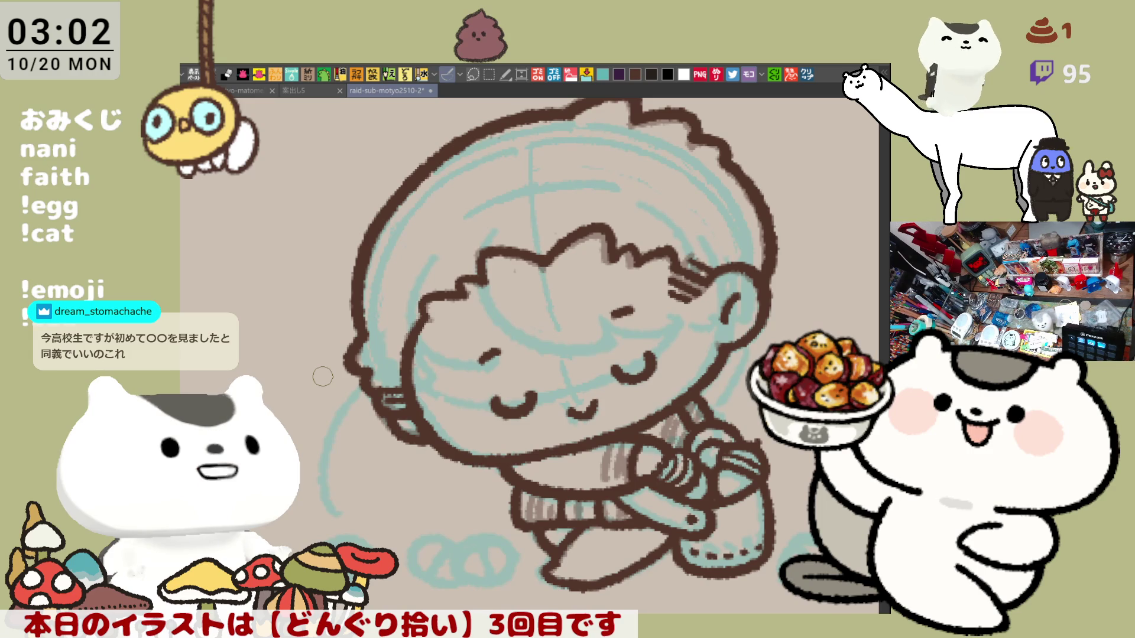
{"action": "mouse_move", "coordinate": [323, 377]}
{"action": "left_mouse_down"}
{"action": "mouse_move", "coordinate": [551, 246]}
{"action": "mouse_move", "coordinate": [413, 322]}
{"action": "left_mouse_up"}
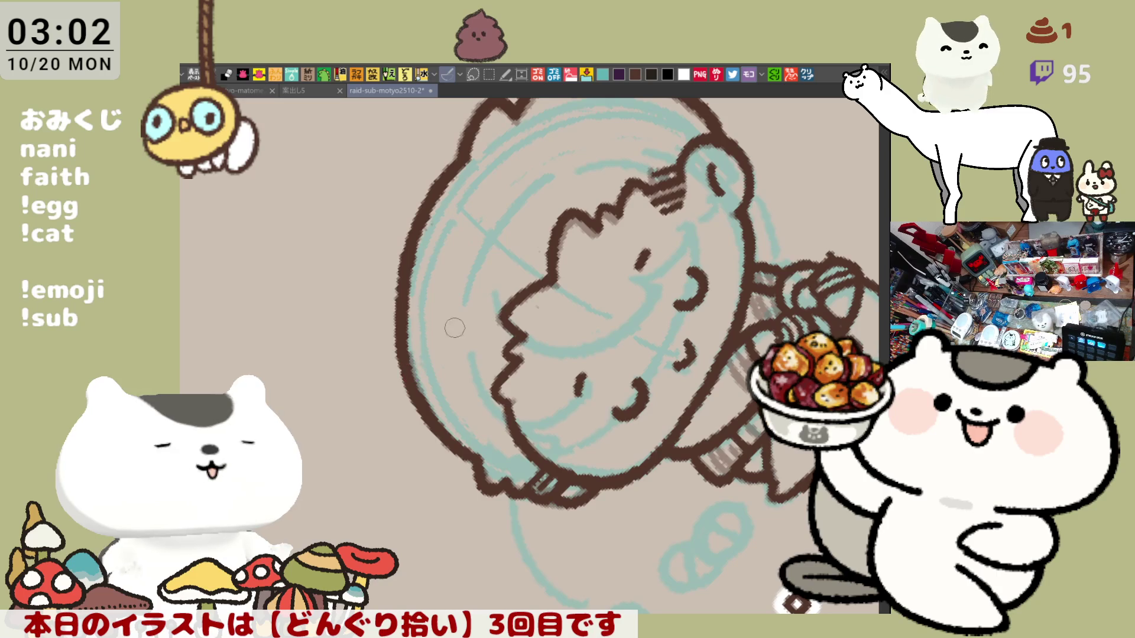
- Rework the top hair outline, erasing a section and redrawing it along the curve
{"action": "left_click_drag", "start_coordinate": [434, 347], "coordinate": [550, 271]}
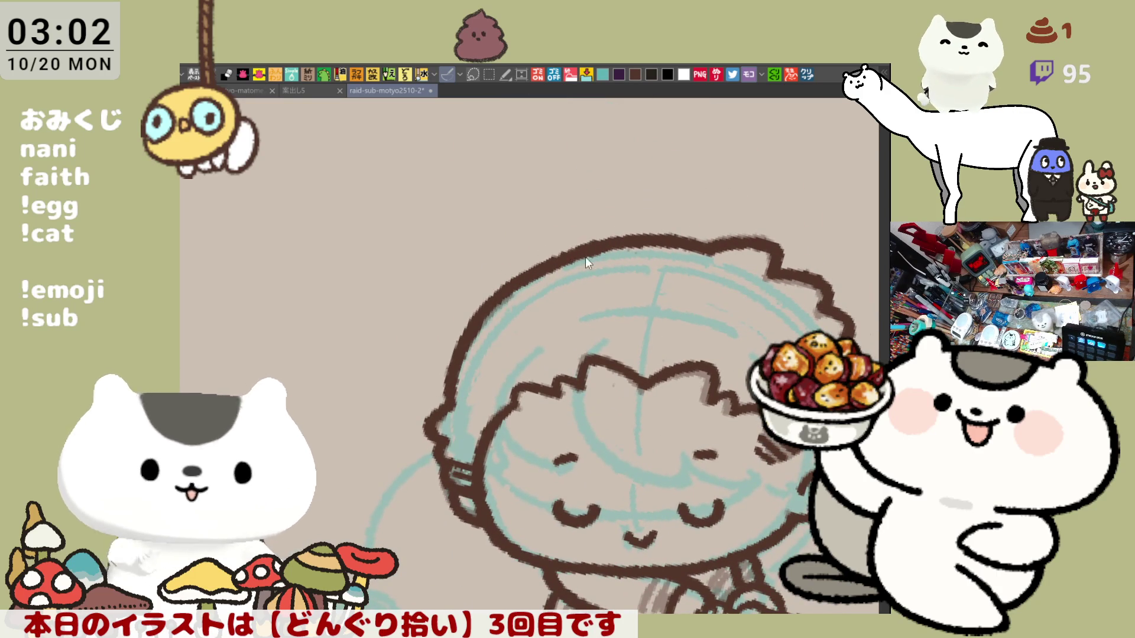
{"action": "key", "text": "h"}
{"action": "left_click_drag", "start_coordinate": [450, 238], "coordinate": [485, 275]}
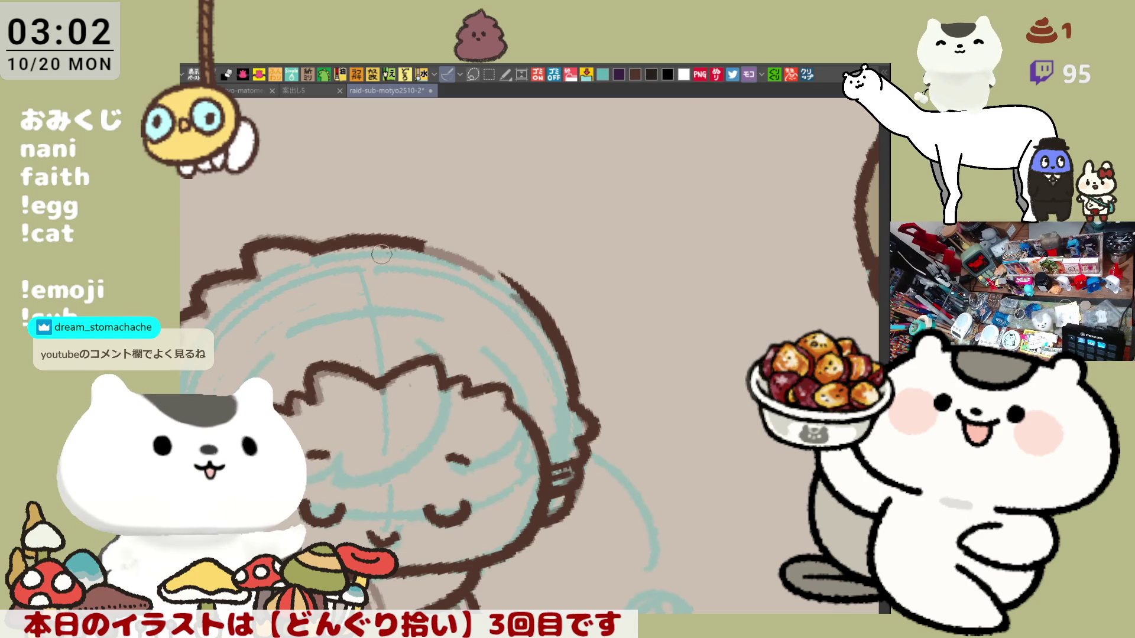
{"action": "left_click_drag", "start_coordinate": [420, 243], "coordinate": [493, 270]}
{"action": "key", "text": "ctrl+z"}
{"action": "left_click_drag", "start_coordinate": [354, 237], "coordinate": [468, 258]}
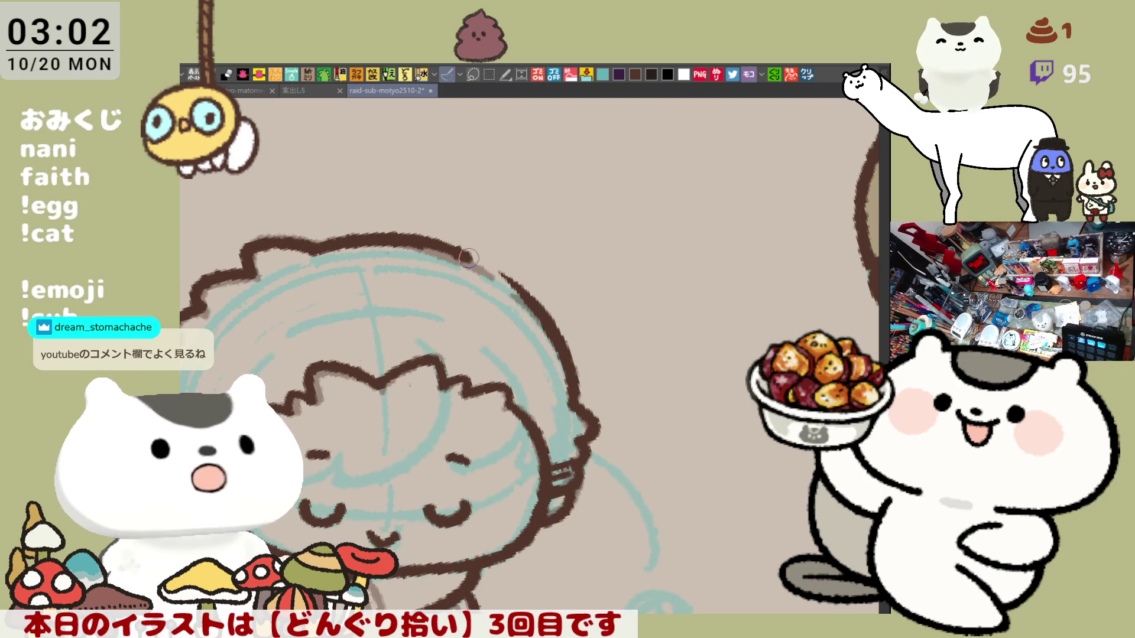
{"action": "key", "text": "ctrl+z"}
{"action": "mouse_move", "coordinate": [378, 236]}
{"action": "left_mouse_down"}
{"action": "mouse_move", "coordinate": [484, 262]}
{"action": "mouse_move", "coordinate": [534, 304]}
{"action": "left_mouse_up"}
{"action": "key", "text": "ctrl+z"}
{"action": "left_click_drag", "start_coordinate": [458, 251], "coordinate": [512, 284]}
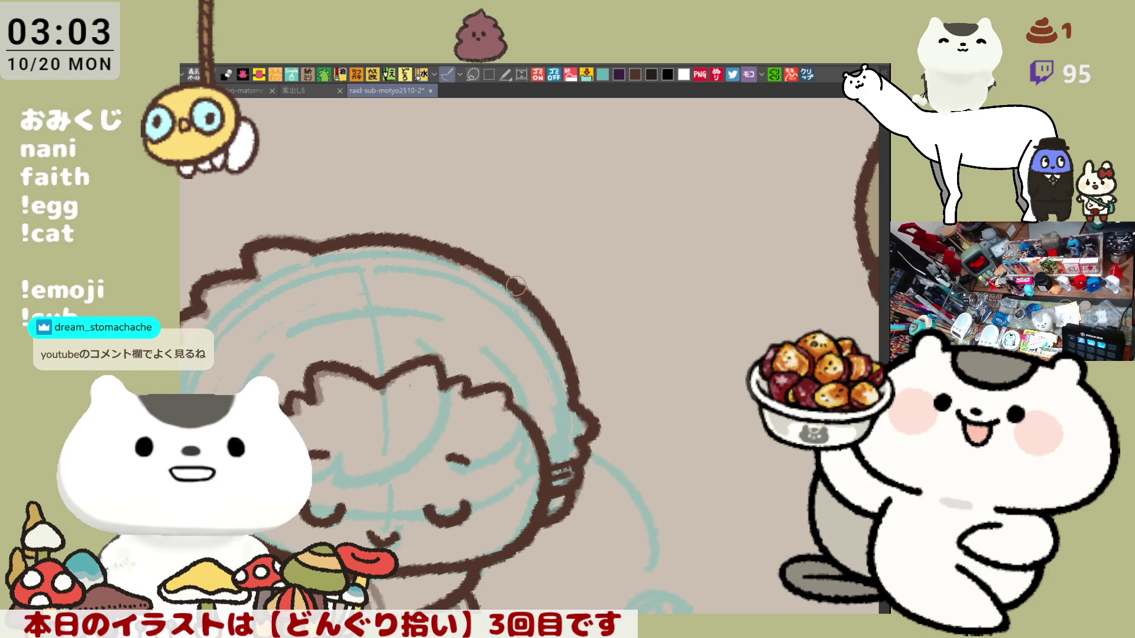
{"action": "key", "text": "ctrl+z"}
{"action": "left_click_drag", "start_coordinate": [458, 248], "coordinate": [504, 273]}
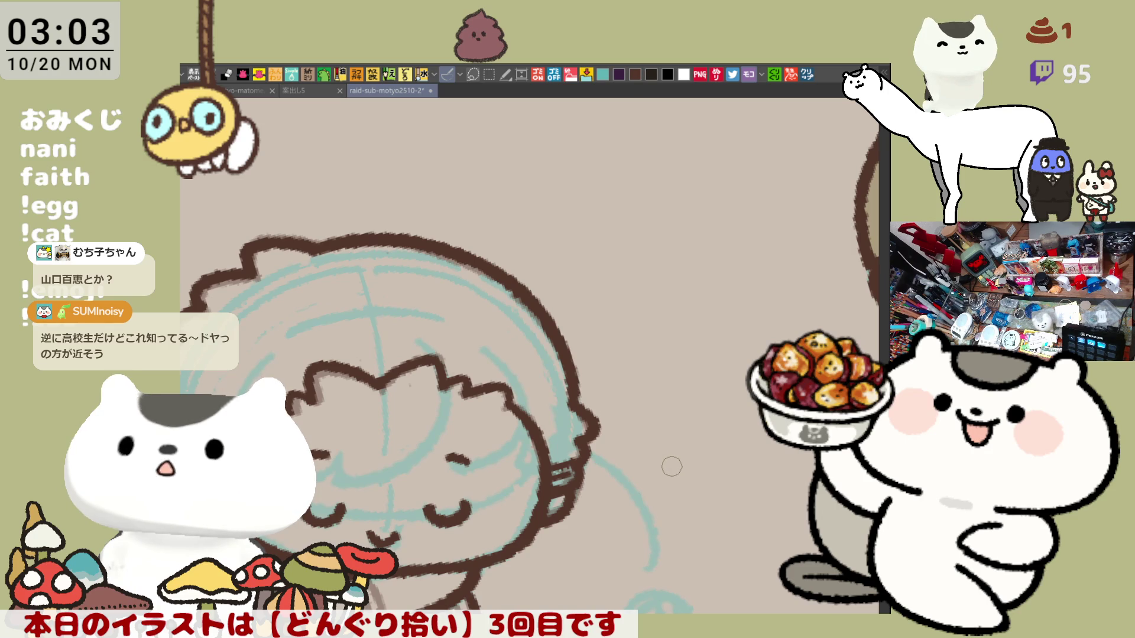
- Ink the left edge of the second child's hair in a mirrored view
{"action": "key", "text": "h"}
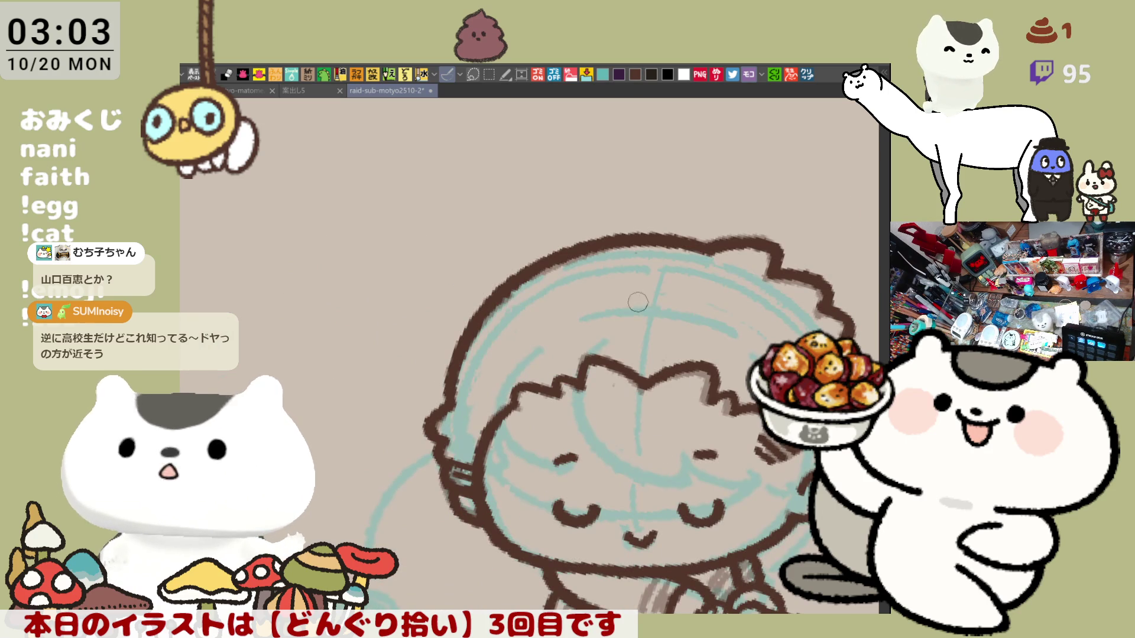
{"action": "mouse_move", "coordinate": [482, 322]}
{"action": "left_mouse_down"}
{"action": "mouse_move", "coordinate": [533, 256]}
{"action": "mouse_move", "coordinate": [690, 238]}
{"action": "left_mouse_up"}
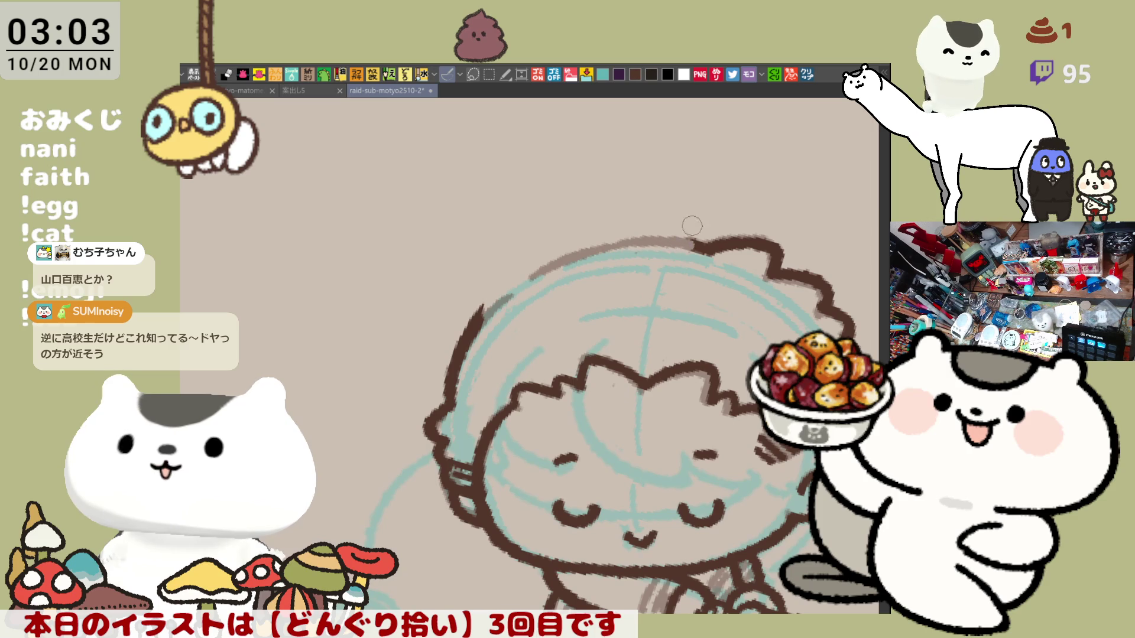
{"action": "key", "text": "minus"}
{"action": "key", "text": "minus"}
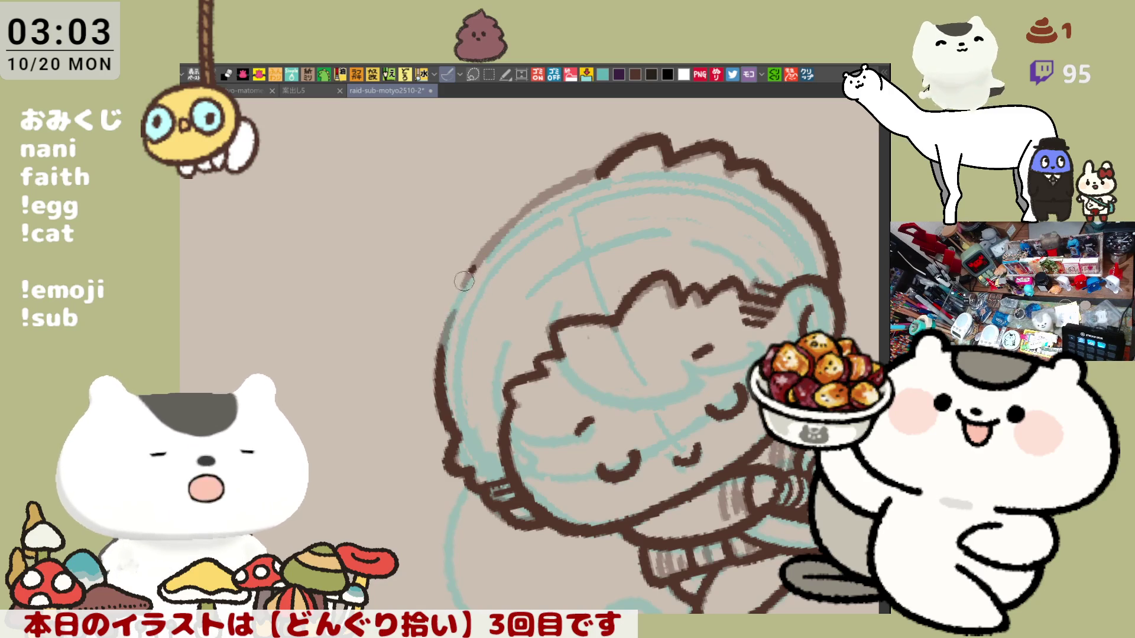
- Ink the head outline down the left side and across the top-right to the right side
{"action": "left_click_drag", "start_coordinate": [473, 268], "coordinate": [438, 376]}
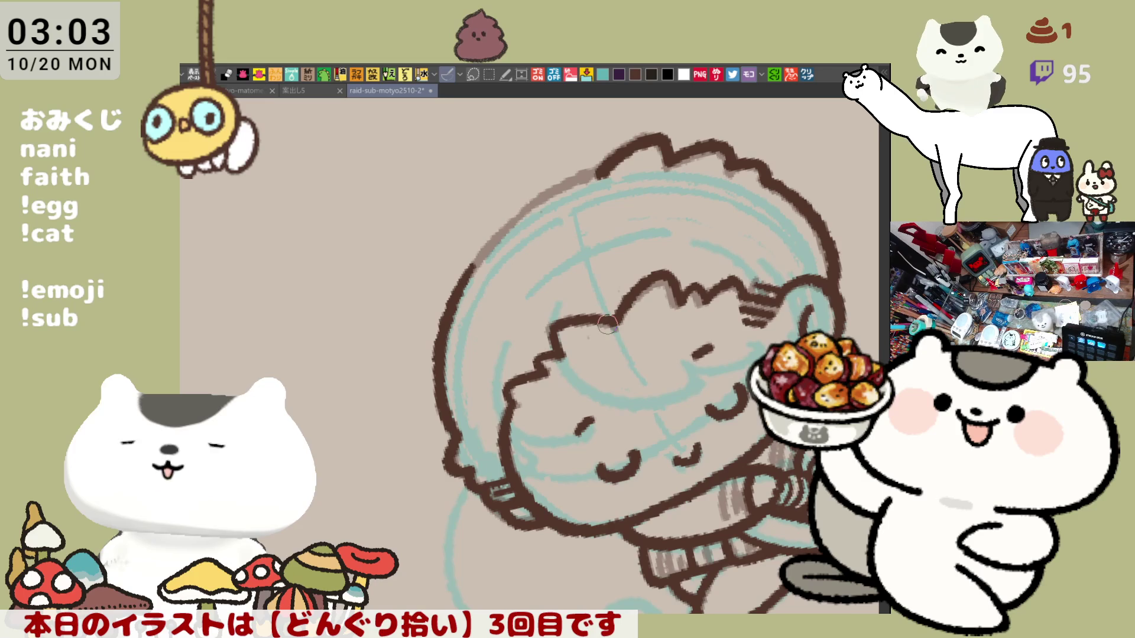
{"action": "key", "text": "h"}
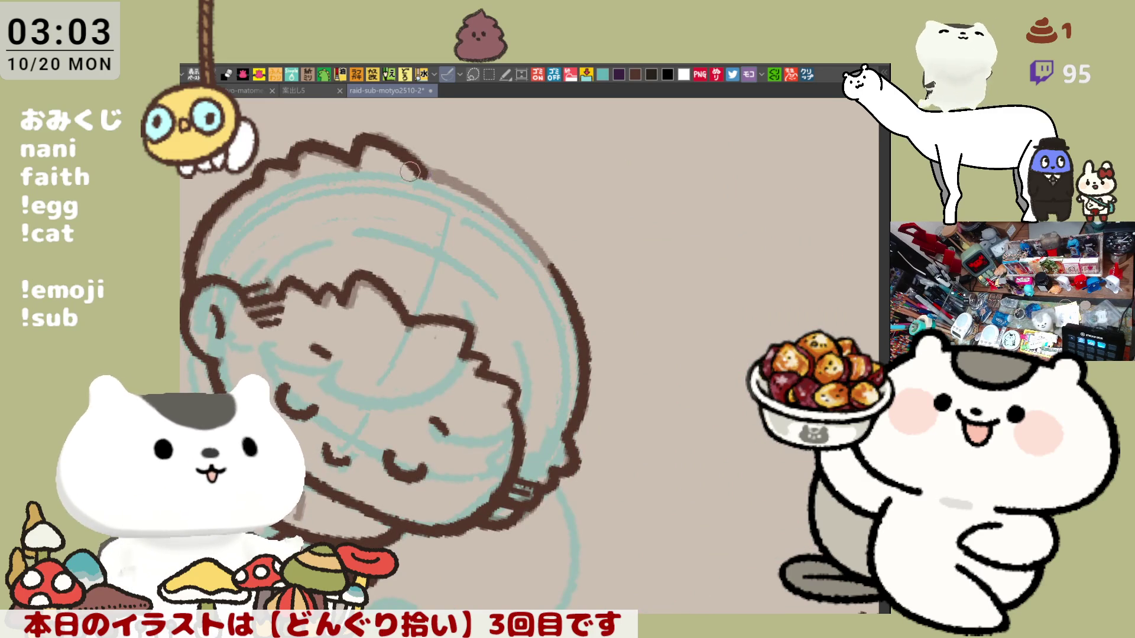
{"action": "left_click_drag", "start_coordinate": [418, 167], "coordinate": [524, 232]}
{"action": "key", "text": "ctrl+z"}
{"action": "left_click_drag", "start_coordinate": [414, 161], "coordinate": [515, 221]}
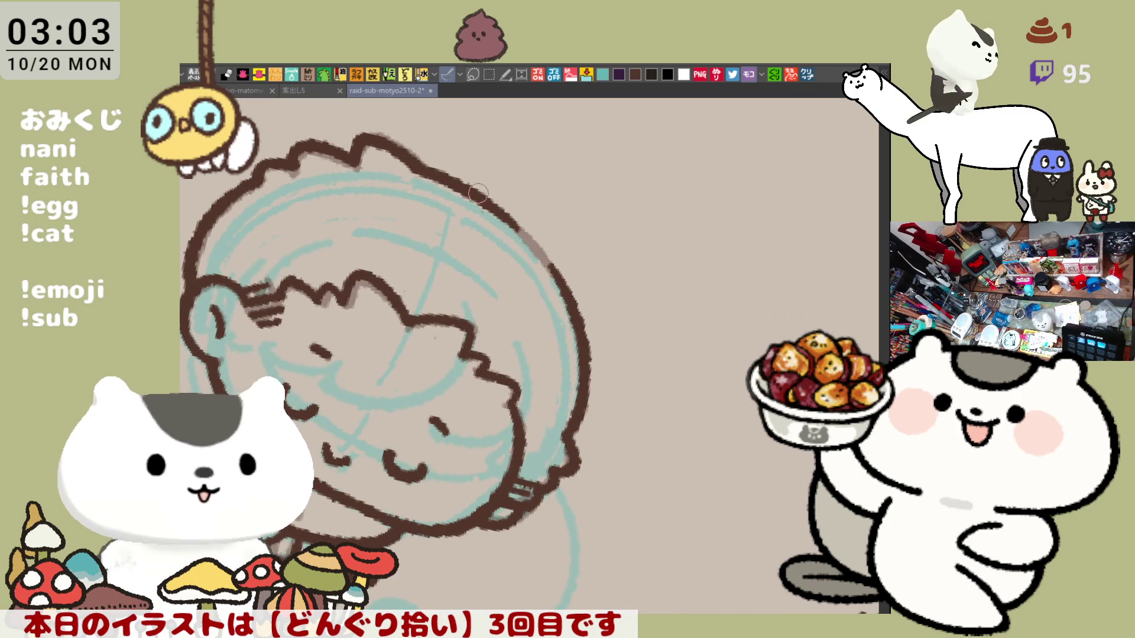
{"action": "left_click_drag", "start_coordinate": [470, 189], "coordinate": [539, 250]}
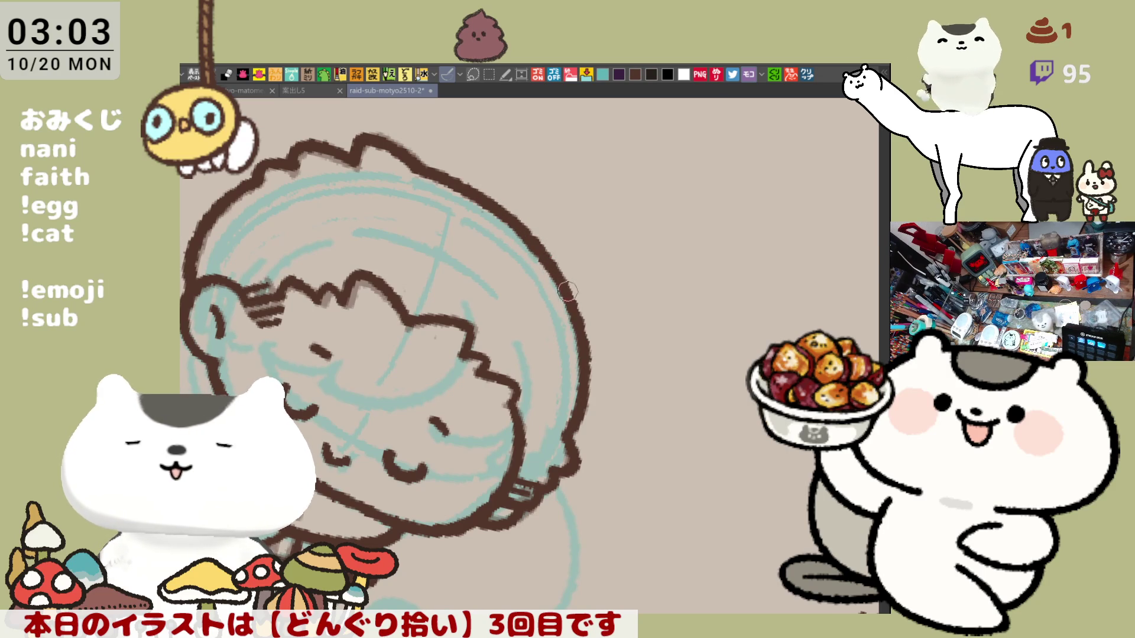
{"action": "mouse_move", "coordinate": [591, 381]}
{"action": "left_mouse_down"}
{"action": "mouse_move", "coordinate": [673, 336]}
{"action": "mouse_move", "coordinate": [662, 319]}
{"action": "left_mouse_up"}
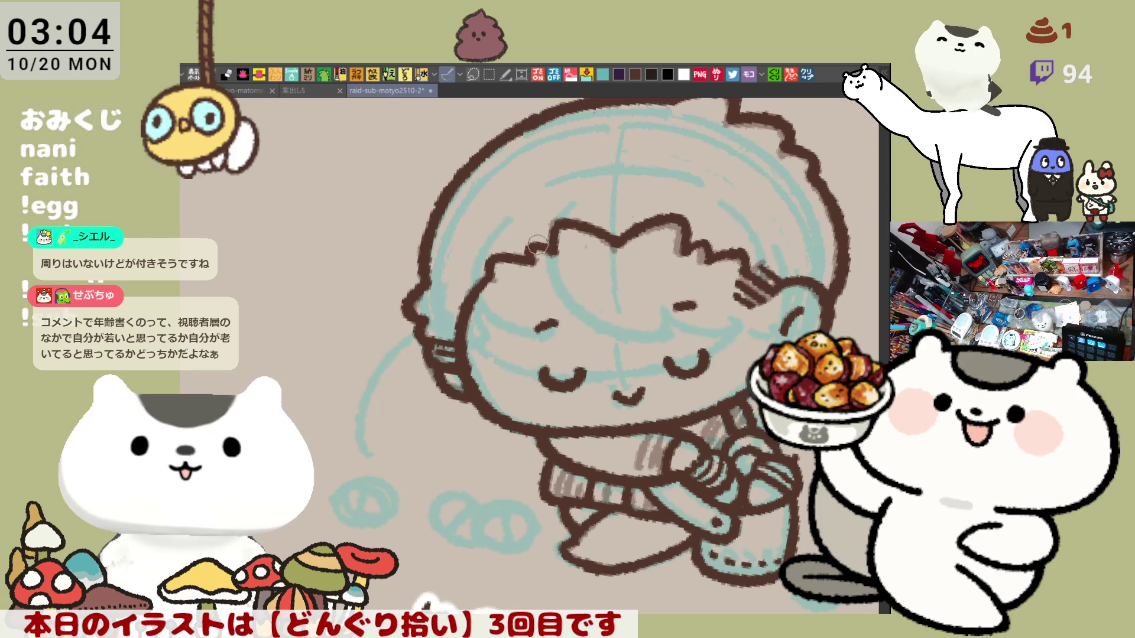
{"action": "scroll", "coordinate": [536, 246], "scroll_direction": "up", "scroll_amount": 1}
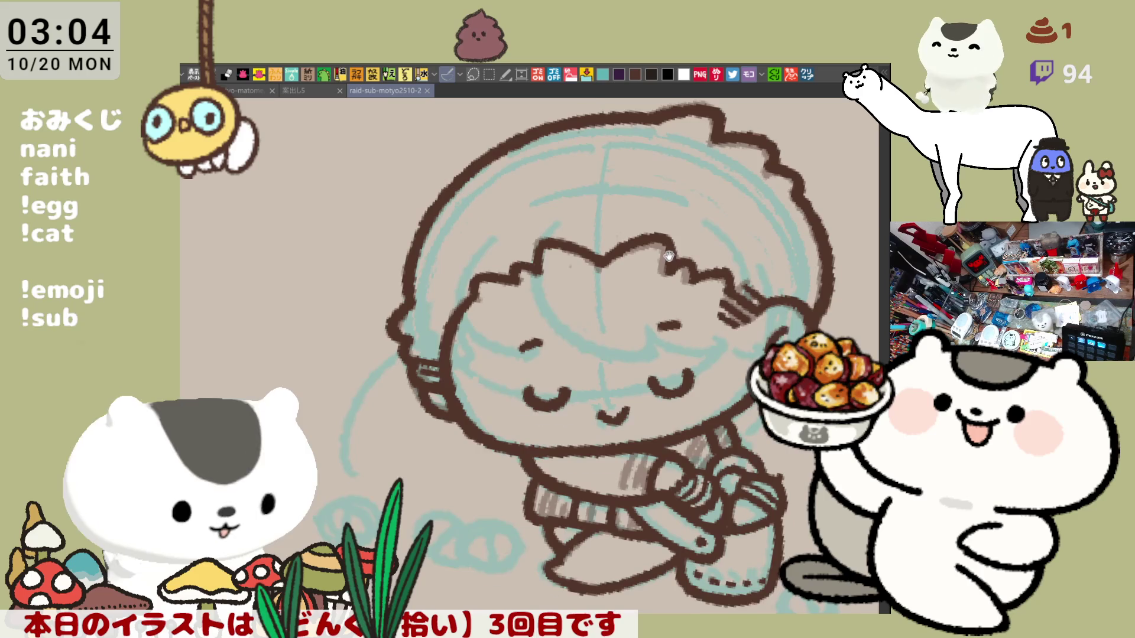
- Save the drawing and start adding strokes to the child's clothing
{"action": "key", "text": "ctrl+s"}
{"action": "left_click_drag", "start_coordinate": [681, 251], "coordinate": [677, 269]}
{"action": "left_click_drag", "start_coordinate": [537, 298], "coordinate": [526, 331]}
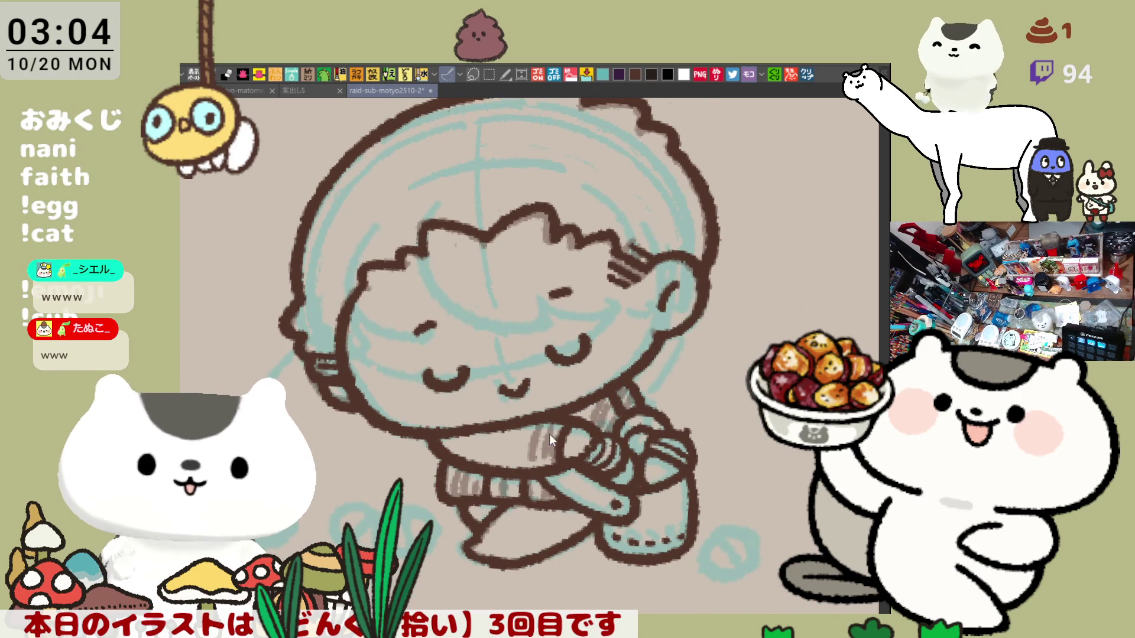
- Hatch four short parallel stripes on the sleeve, then save again
{"action": "left_click_drag", "start_coordinate": [558, 426], "coordinate": [550, 475]}
{"action": "left_click_drag", "start_coordinate": [559, 414], "coordinate": [548, 473]}
{"action": "left_click_drag", "start_coordinate": [558, 416], "coordinate": [548, 473]}
{"action": "left_click_drag", "start_coordinate": [558, 423], "coordinate": [548, 476]}
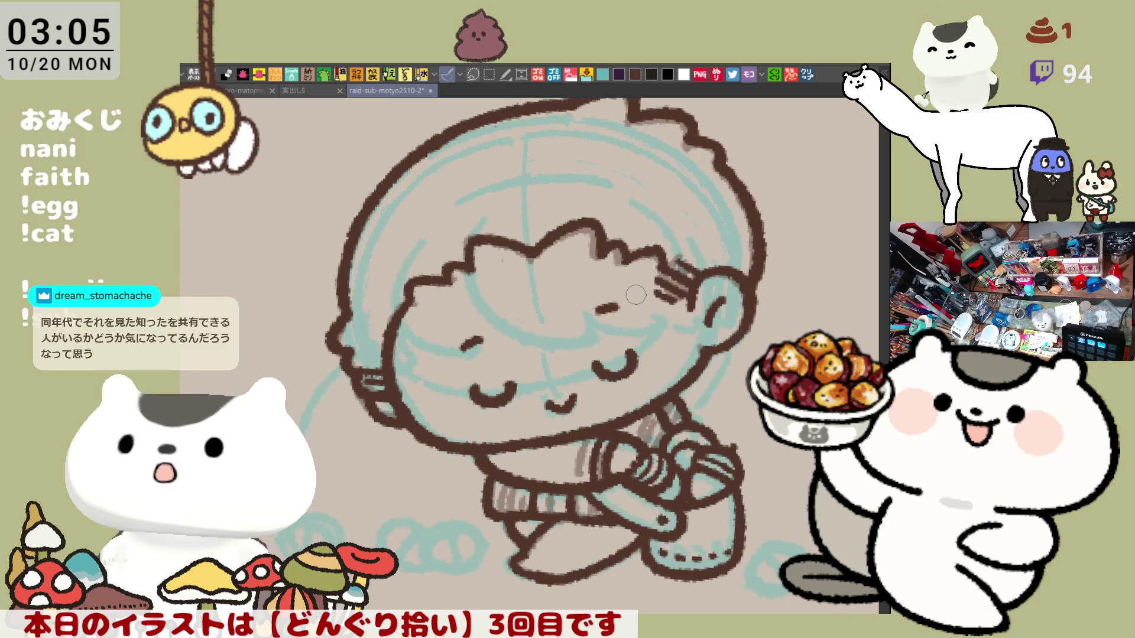
{"action": "key", "text": "ctrl+s"}
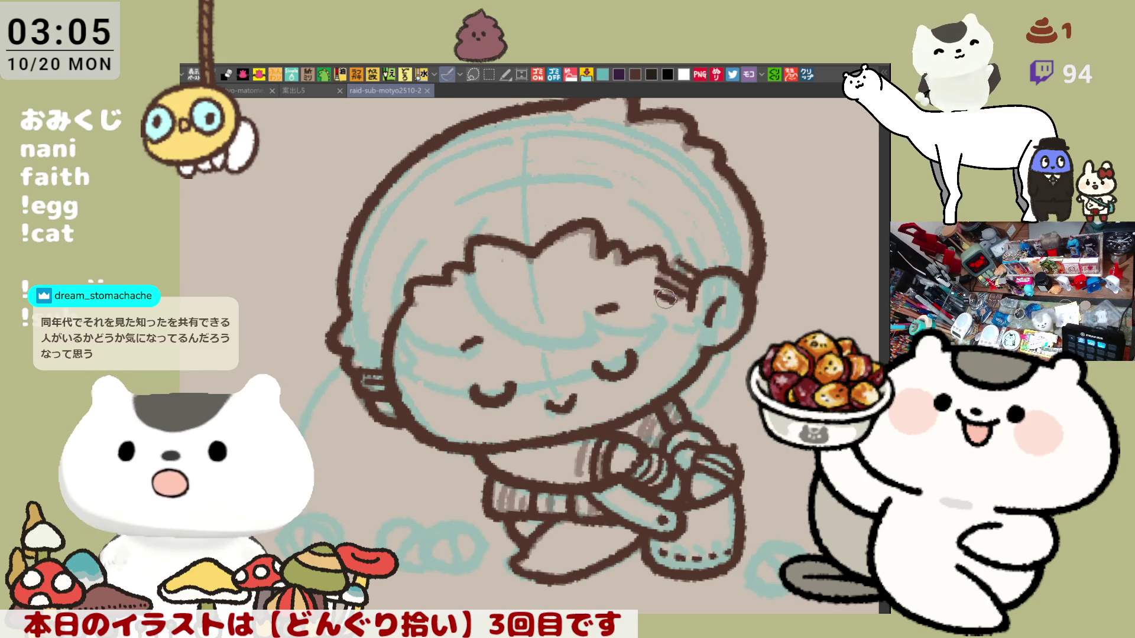
- Add a small stroke beside the cheek near the ear, mirroring the view to check
{"action": "key", "text": "h"}
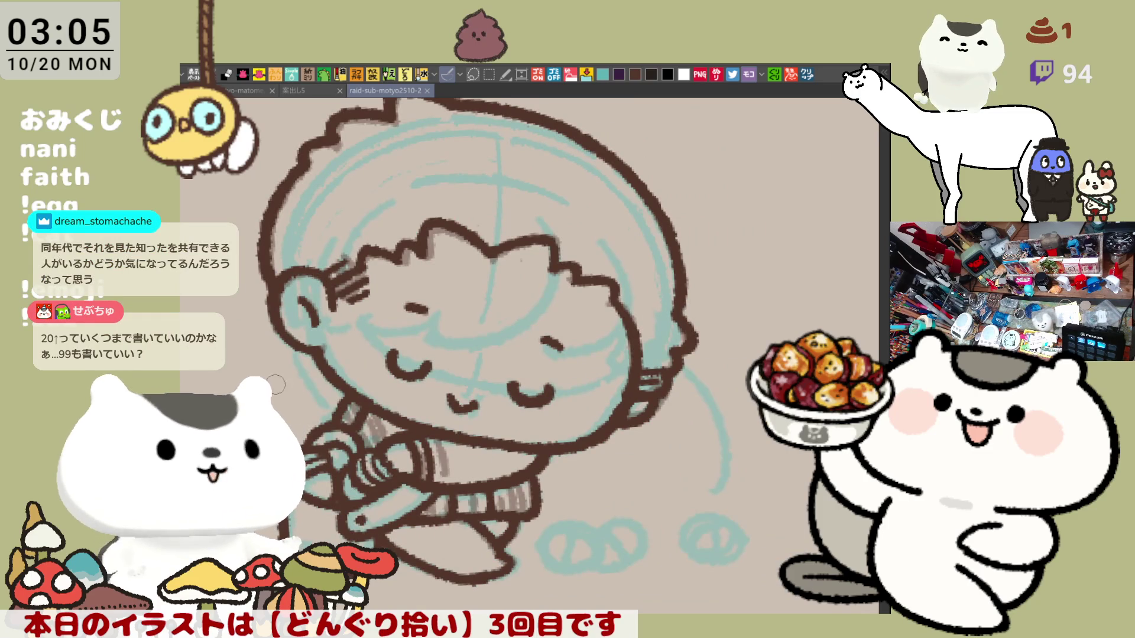
{"action": "left_click_drag", "start_coordinate": [291, 341], "coordinate": [313, 378]}
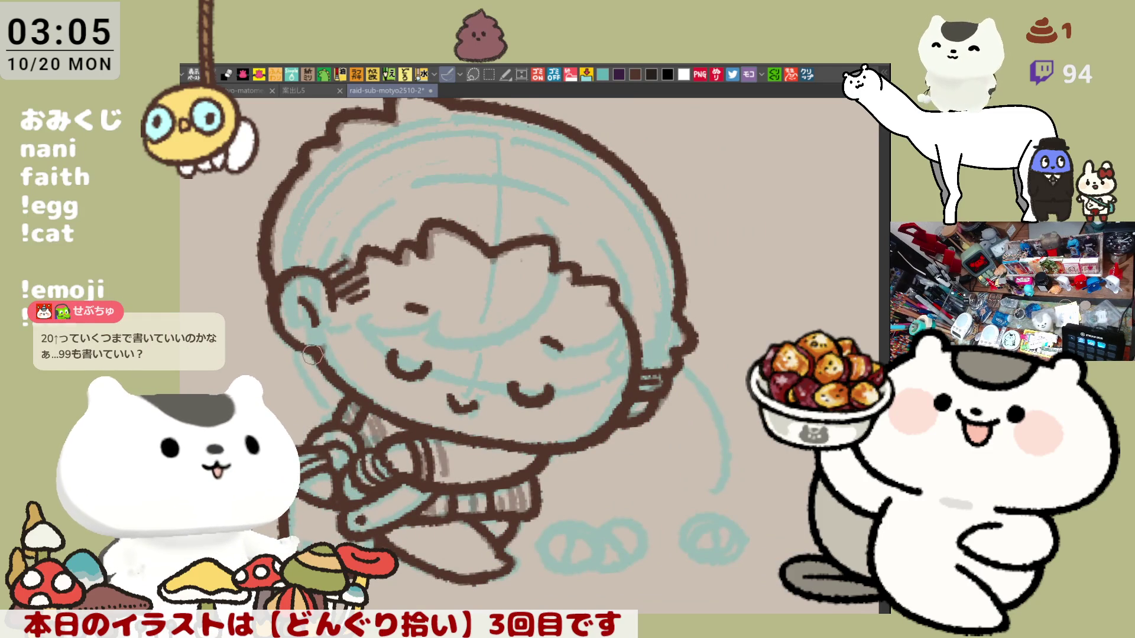
{"action": "key", "text": "h"}
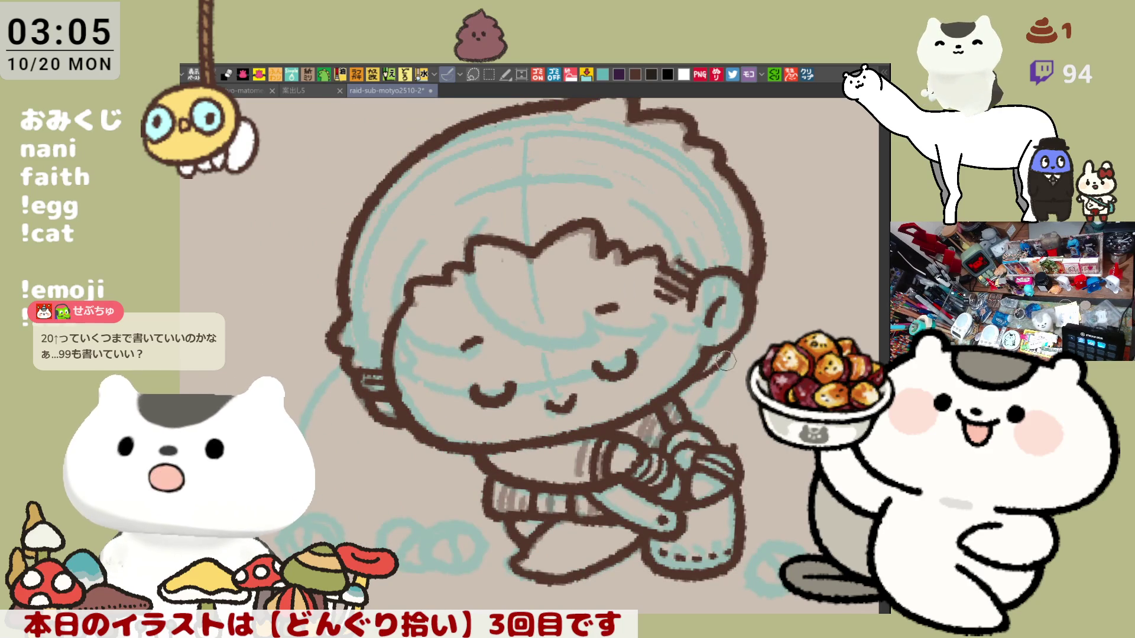
{"action": "key", "text": "h"}
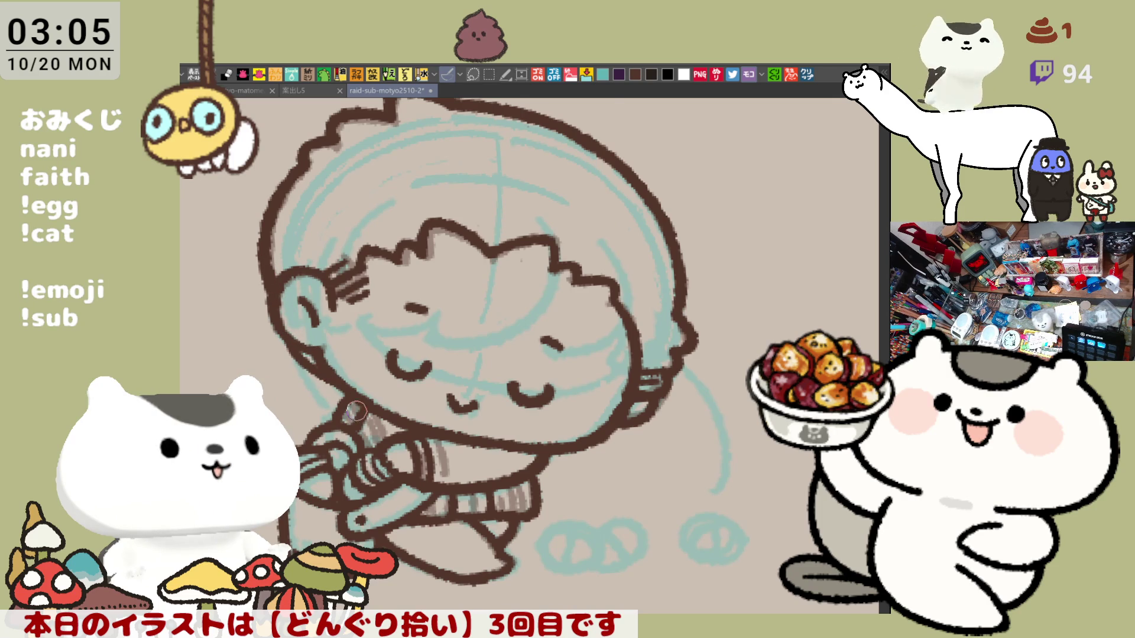
{"action": "key", "text": "h"}
- Straighten, centre and zoom out to see the whole character
{"action": "key", "text": "minus"}
{"action": "key", "text": "minus"}
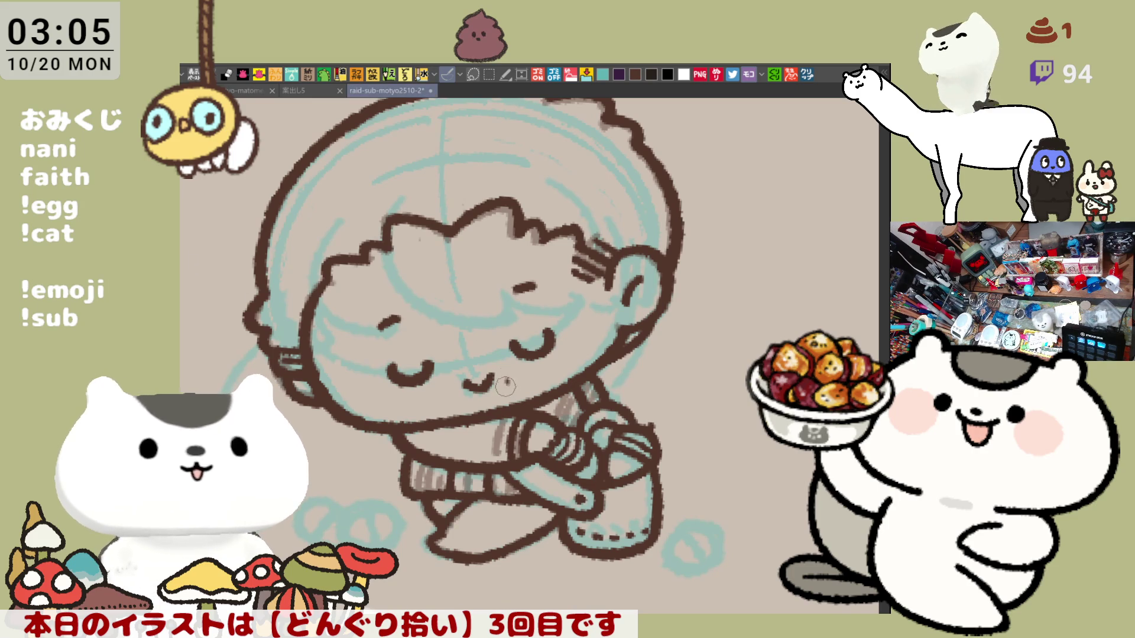
{"action": "left_click_drag", "start_coordinate": [507, 387], "coordinate": [542, 420]}
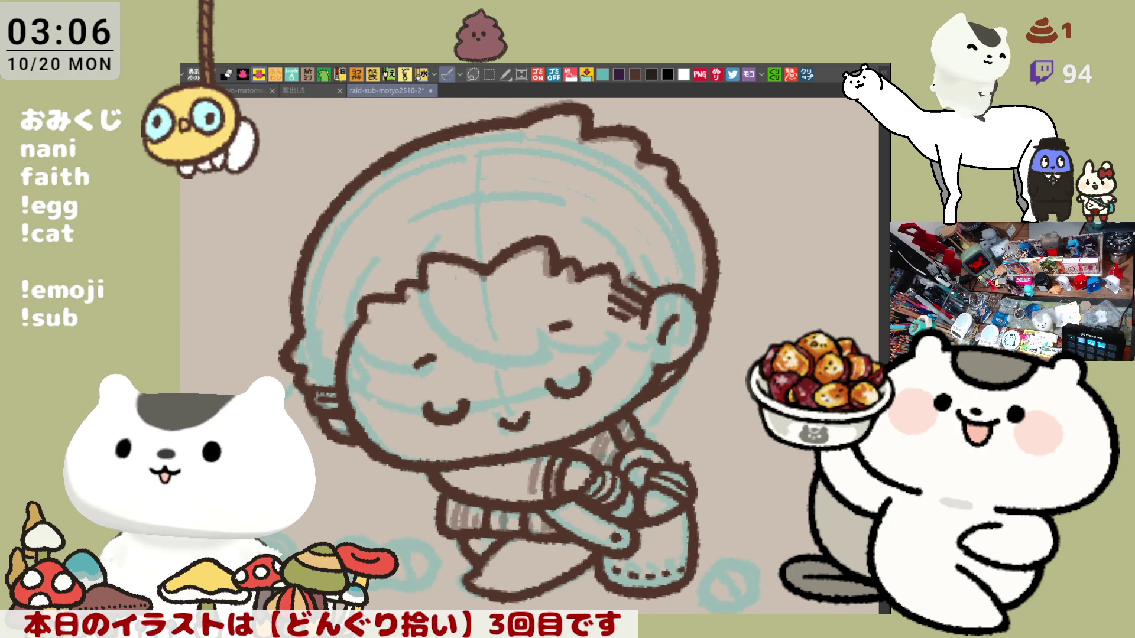
{"action": "key", "text": "ctrl+minus"}
{"action": "key", "text": "ctrl+minus"}
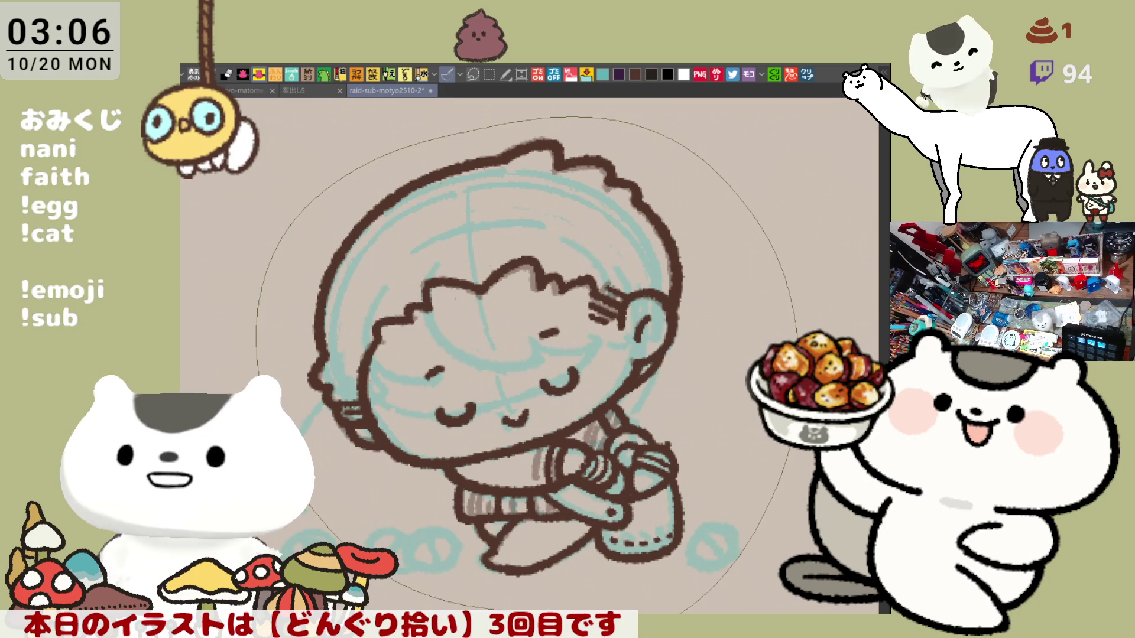
- Fill the hood and clothes silhouette with dark reddish-brown
{"action": "left_click", "coordinate": [502, 236]}
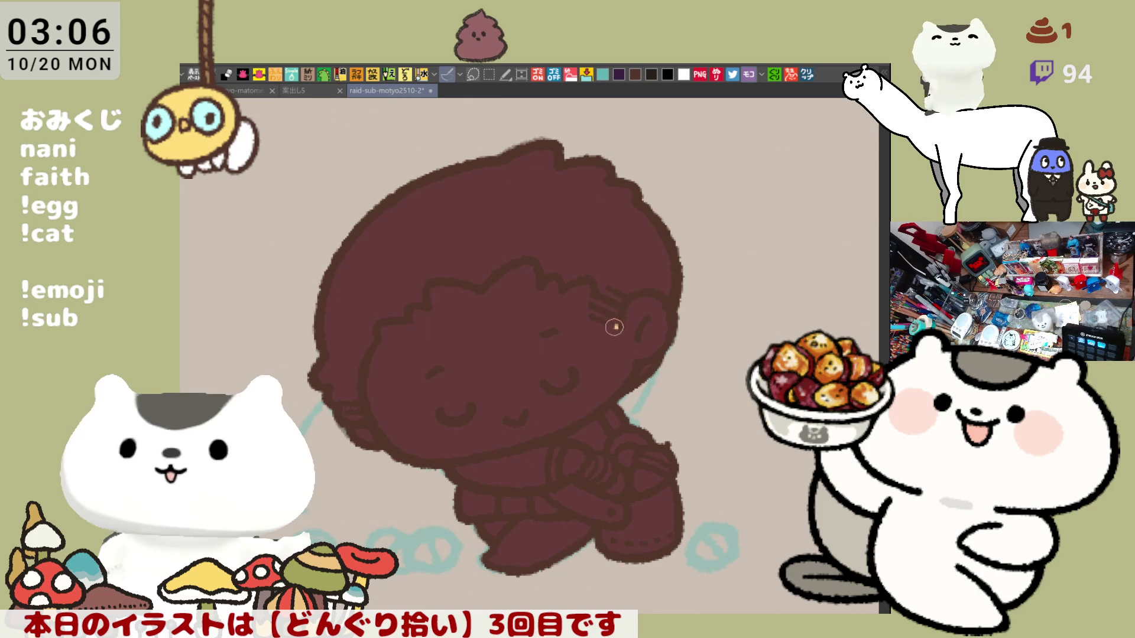
- Paint the sleeping face in a light peach skin tone
{"action": "left_click_drag", "start_coordinate": [588, 292], "coordinate": [618, 355]}
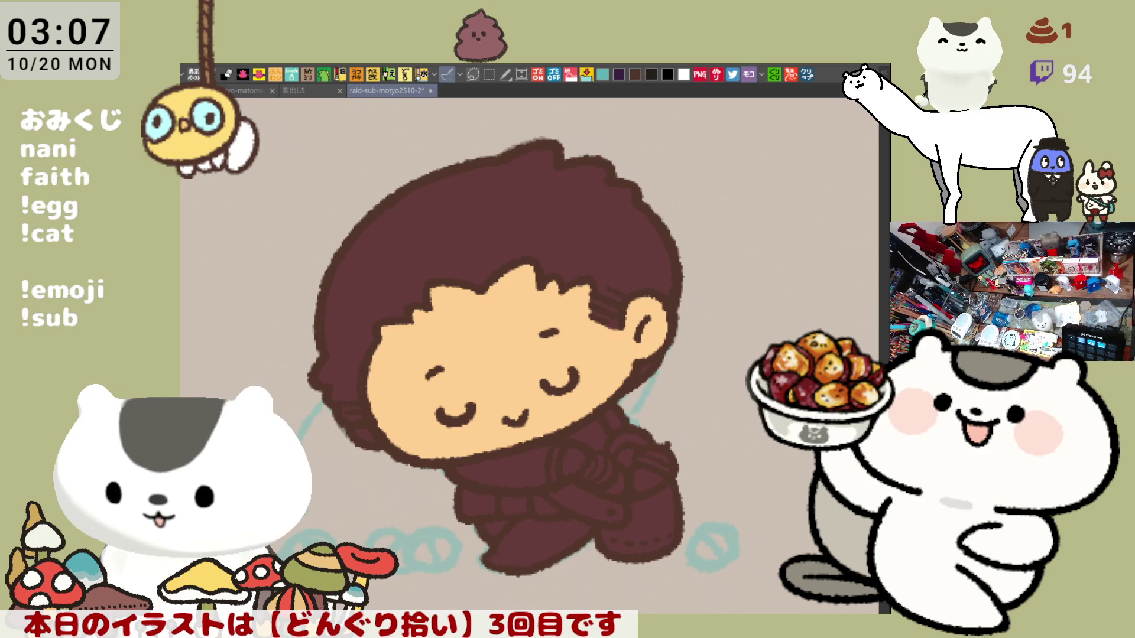
- Switch to the comment-screenshot document and underline ○○の in red
{"action": "left_click", "coordinate": [807, 75]}
{"action": "scroll", "coordinate": [371, 202], "scroll_direction": "up", "scroll_amount": 5}
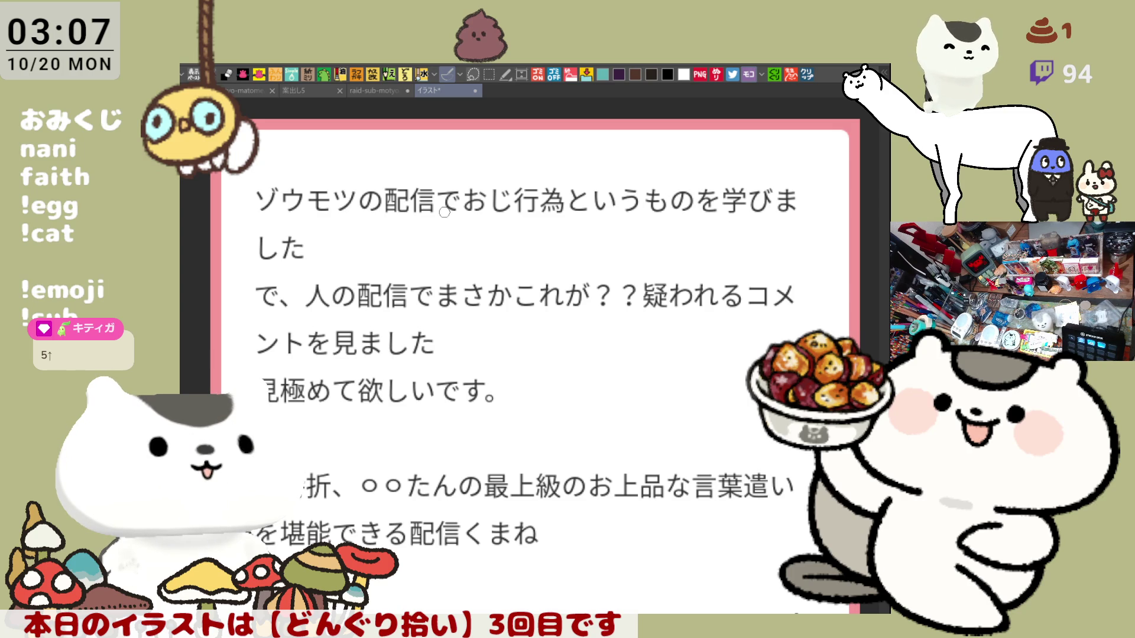
{"action": "left_click_drag", "start_coordinate": [271, 391], "coordinate": [306, 488]}
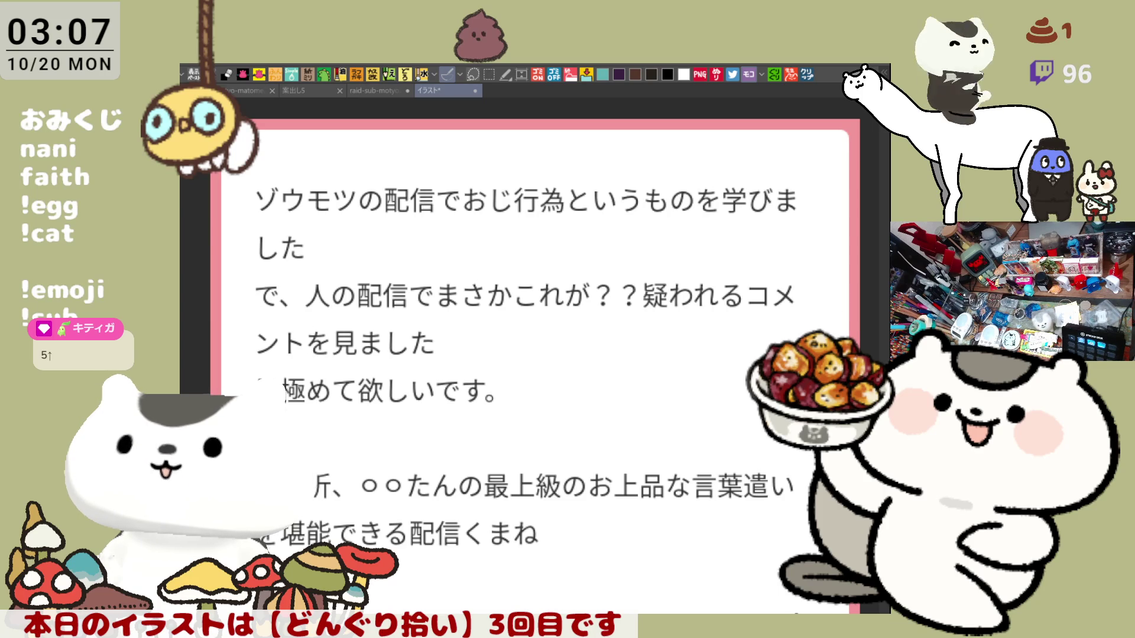
- Scroll and pan through the comment page to bring the later comment lines into view
{"action": "scroll", "coordinate": [525, 355], "scroll_direction": "down", "scroll_amount": 2}
{"action": "scroll", "coordinate": [555, 258], "scroll_direction": "up", "scroll_amount": 2}
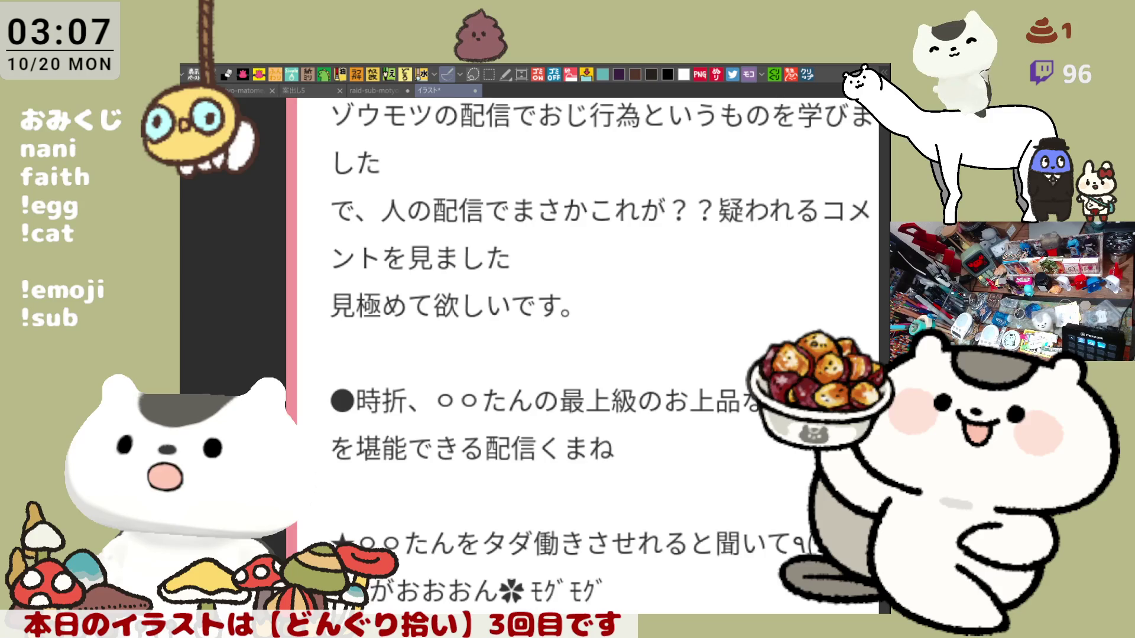
{"action": "scroll", "coordinate": [588, 354], "scroll_direction": "right", "scroll_amount": 2}
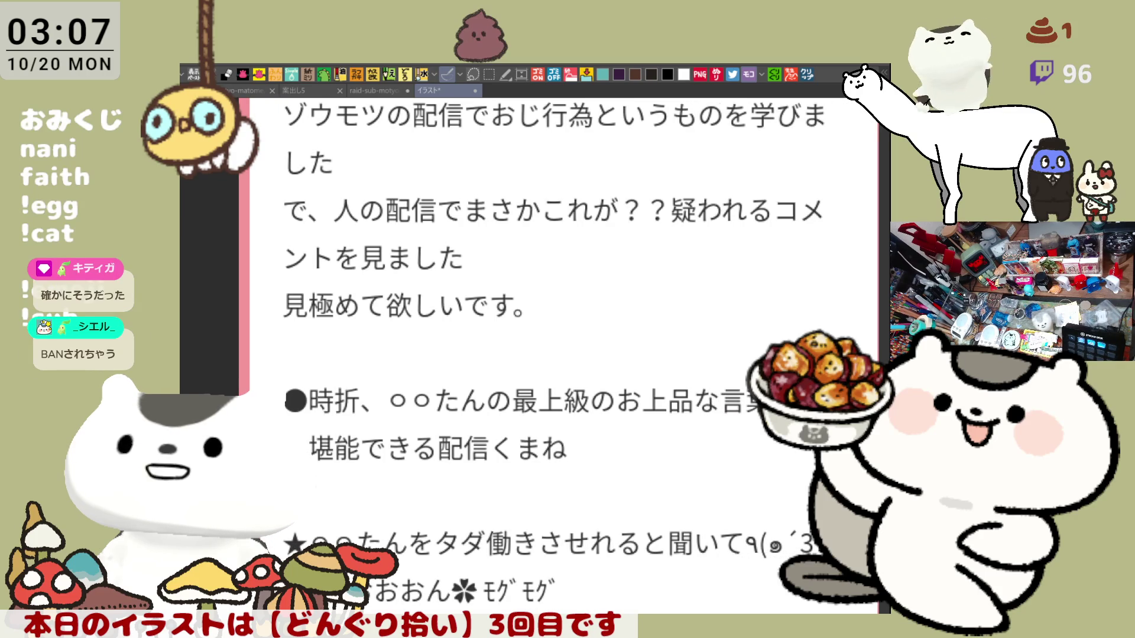
{"action": "scroll", "coordinate": [532, 354], "scroll_direction": "down", "scroll_amount": 5}
{"action": "scroll", "coordinate": [532, 355], "scroll_direction": "down", "scroll_amount": 2}
{"action": "scroll", "coordinate": [532, 355], "scroll_direction": "up", "scroll_amount": 3}
{"action": "scroll", "coordinate": [532, 355], "scroll_direction": "up", "scroll_amount": 3}
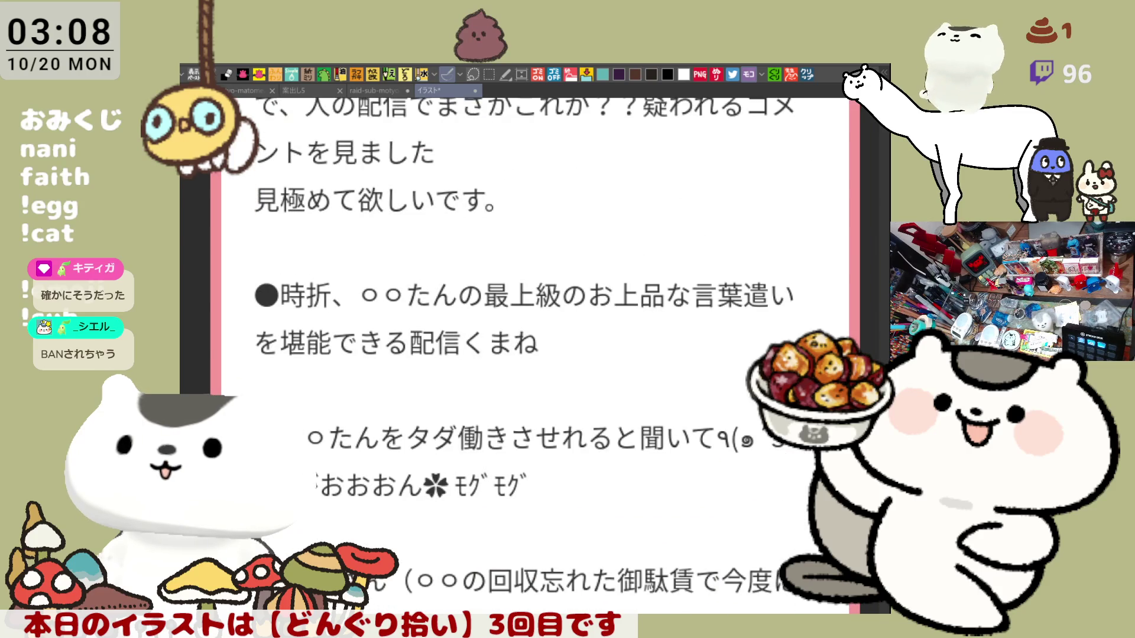
{"action": "scroll", "coordinate": [532, 355], "scroll_direction": "down", "scroll_amount": 2}
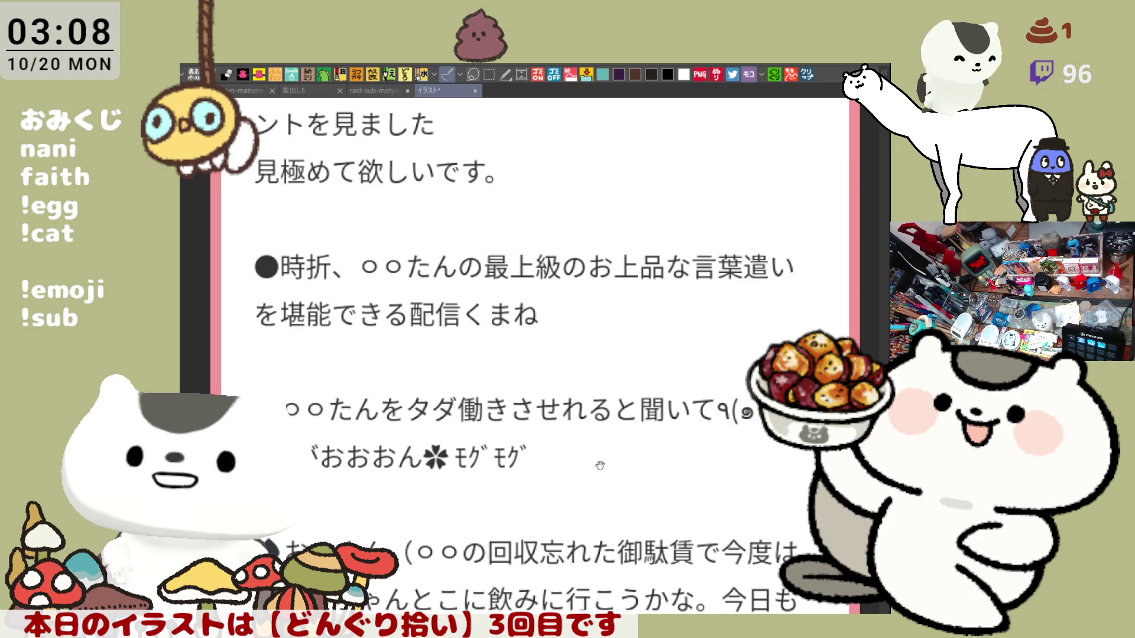
{"action": "scroll", "coordinate": [603, 459], "scroll_direction": "down", "scroll_amount": 3}
{"action": "scroll", "coordinate": [601, 372], "scroll_direction": "down", "scroll_amount": 3}
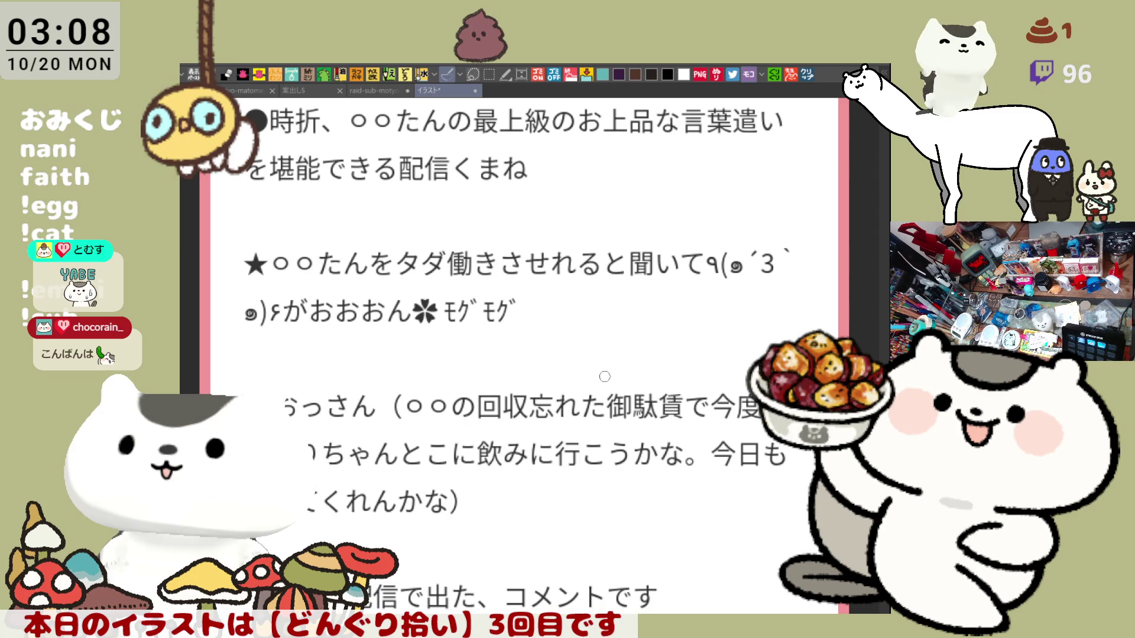
{"action": "left_click_drag", "start_coordinate": [604, 375], "coordinate": [628, 434]}
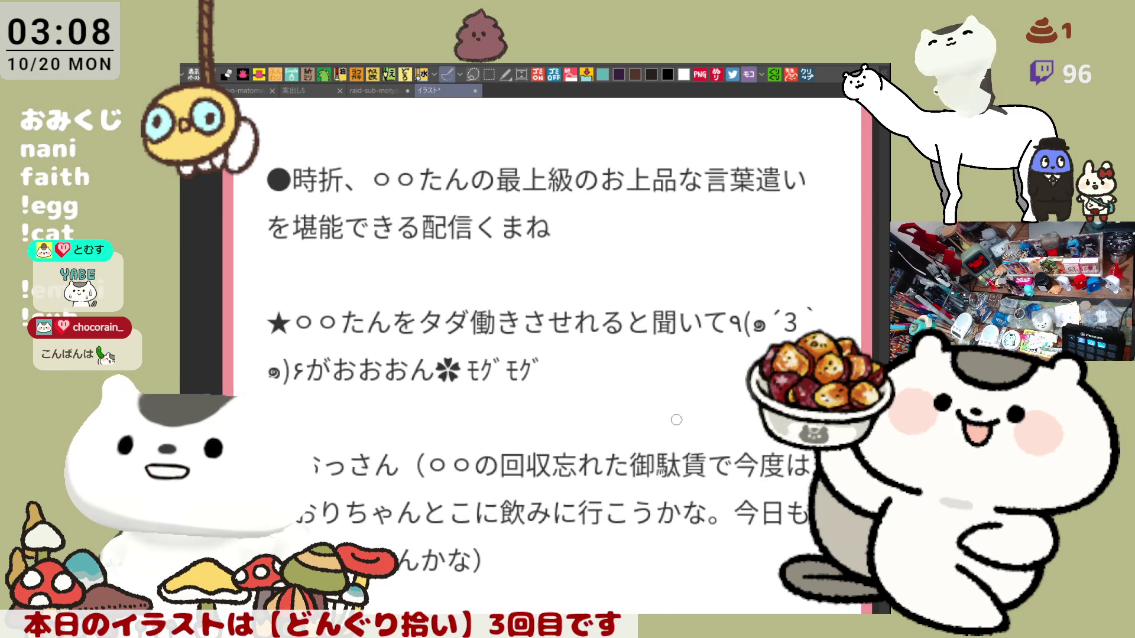
{"action": "scroll", "coordinate": [354, 406], "scroll_direction": "down", "scroll_amount": 2}
{"action": "scroll", "coordinate": [384, 404], "scroll_direction": "down", "scroll_amount": 2}
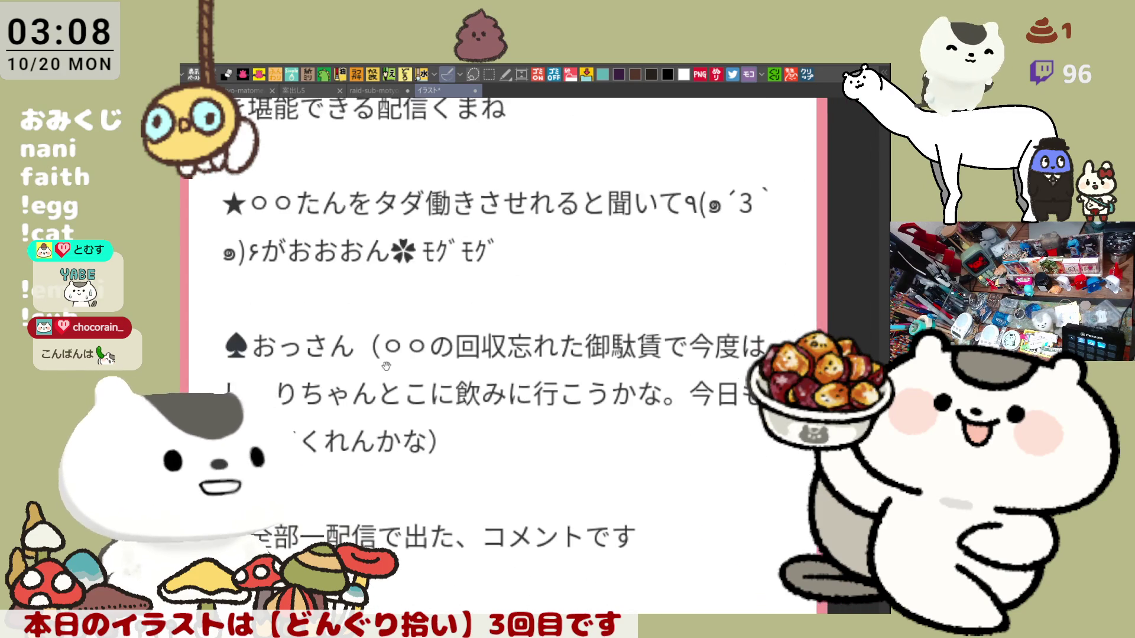
{"action": "scroll", "coordinate": [427, 402], "scroll_direction": "down", "scroll_amount": 1}
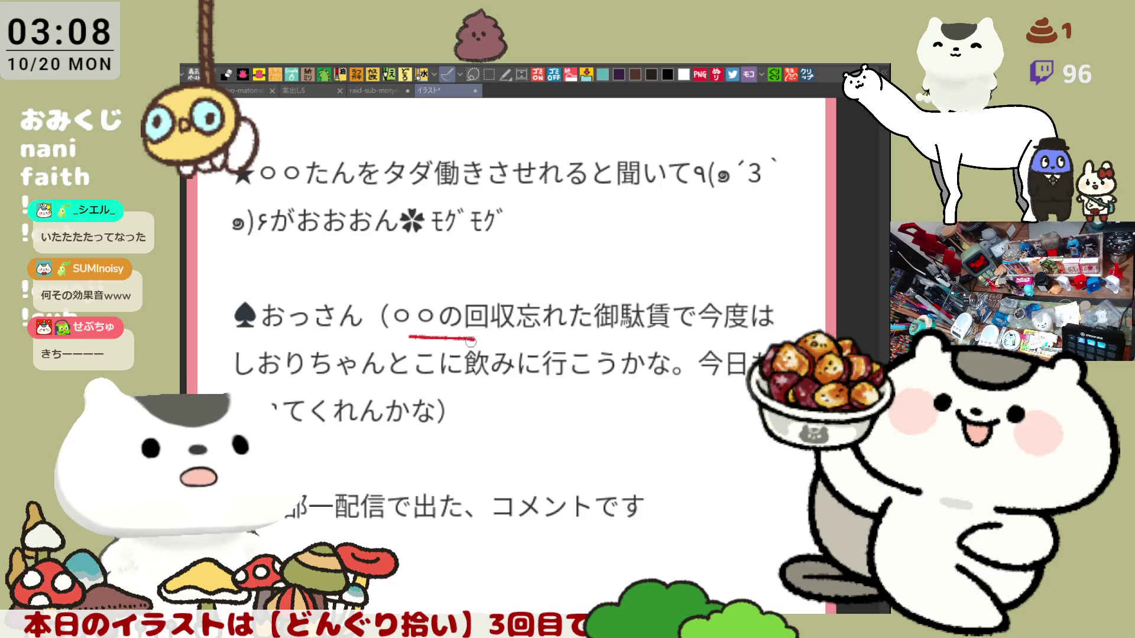
- Undo the red underline under ○○の and scroll through the comment page
{"action": "key", "text": "ctrl+z"}
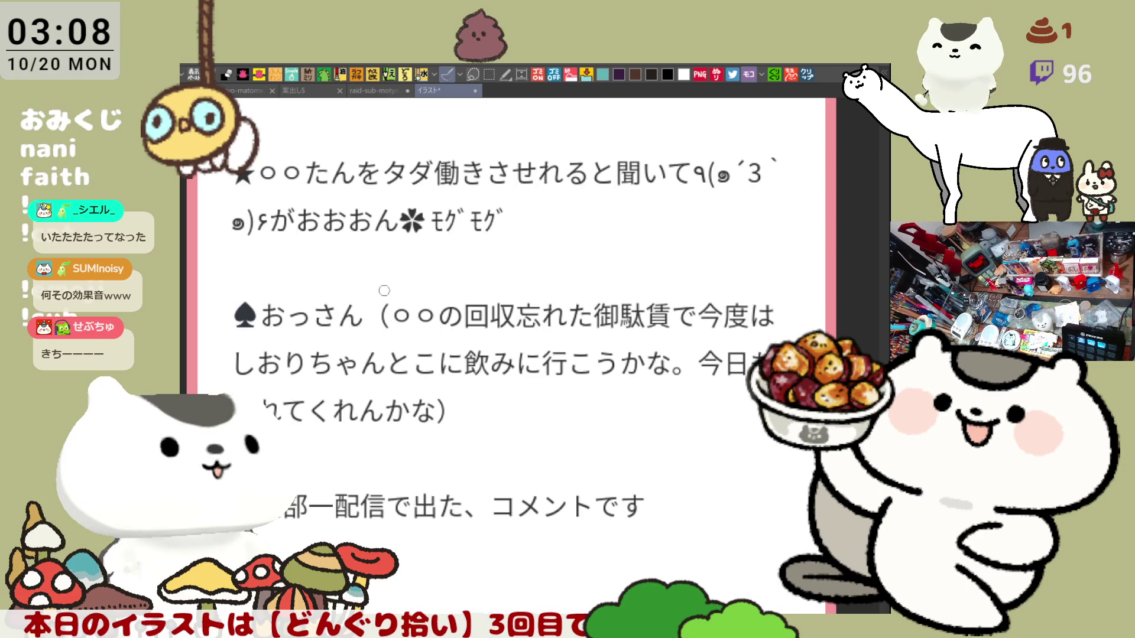
{"action": "left_click_drag", "start_coordinate": [384, 291], "coordinate": [405, 321]}
{"action": "scroll", "coordinate": [405, 328], "scroll_direction": "up", "scroll_amount": 3}
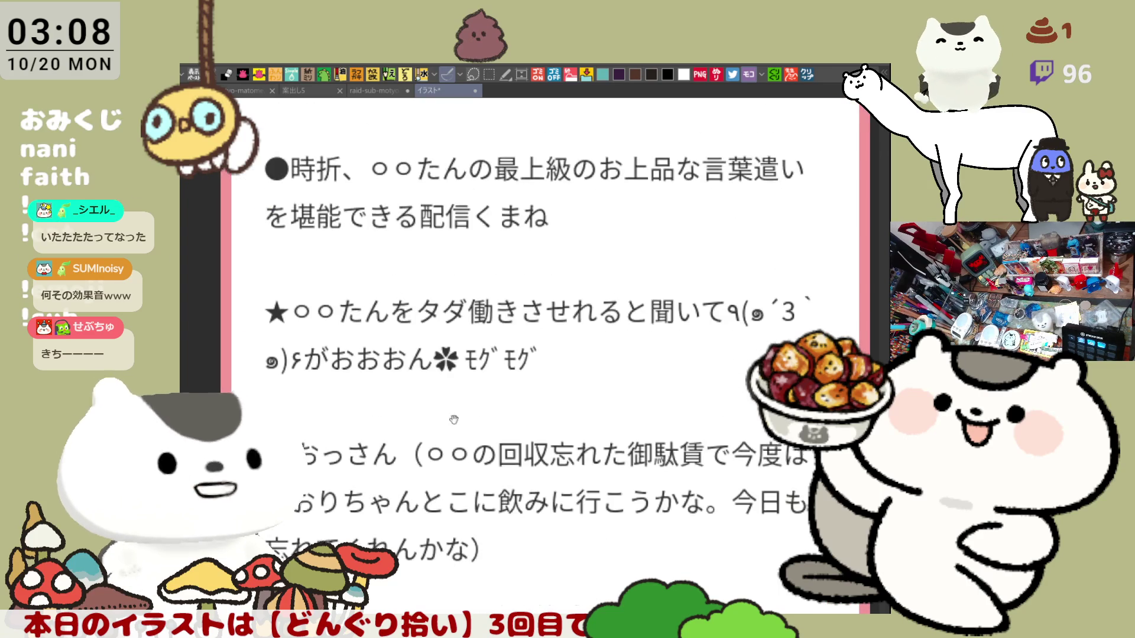
{"action": "scroll", "coordinate": [425, 334], "scroll_direction": "up", "scroll_amount": 2}
{"action": "scroll", "coordinate": [442, 338], "scroll_direction": "down", "scroll_amount": 2}
{"action": "scroll", "coordinate": [444, 337], "scroll_direction": "down", "scroll_amount": 1}
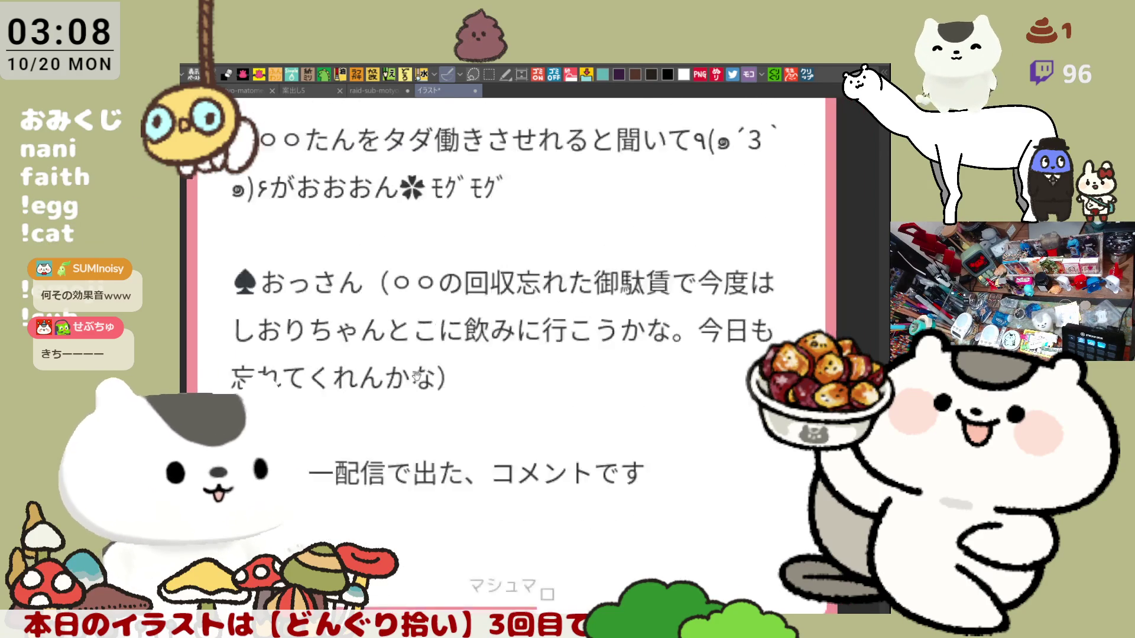
{"action": "scroll", "coordinate": [467, 378], "scroll_direction": "down", "scroll_amount": 5}
{"action": "scroll", "coordinate": [461, 339], "scroll_direction": "down", "scroll_amount": 1}
{"action": "scroll", "coordinate": [489, 233], "scroll_direction": "up", "scroll_amount": 2}
{"action": "scroll", "coordinate": [577, 264], "scroll_direction": "up", "scroll_amount": 5}
{"action": "scroll", "coordinate": [579, 262], "scroll_direction": "up", "scroll_amount": 2}
{"action": "scroll", "coordinate": [582, 275], "scroll_direction": "up", "scroll_amount": 1}
{"action": "scroll", "coordinate": [584, 269], "scroll_direction": "up", "scroll_amount": 1}
{"action": "scroll", "coordinate": [532, 279], "scroll_direction": "down", "scroll_amount": 1}
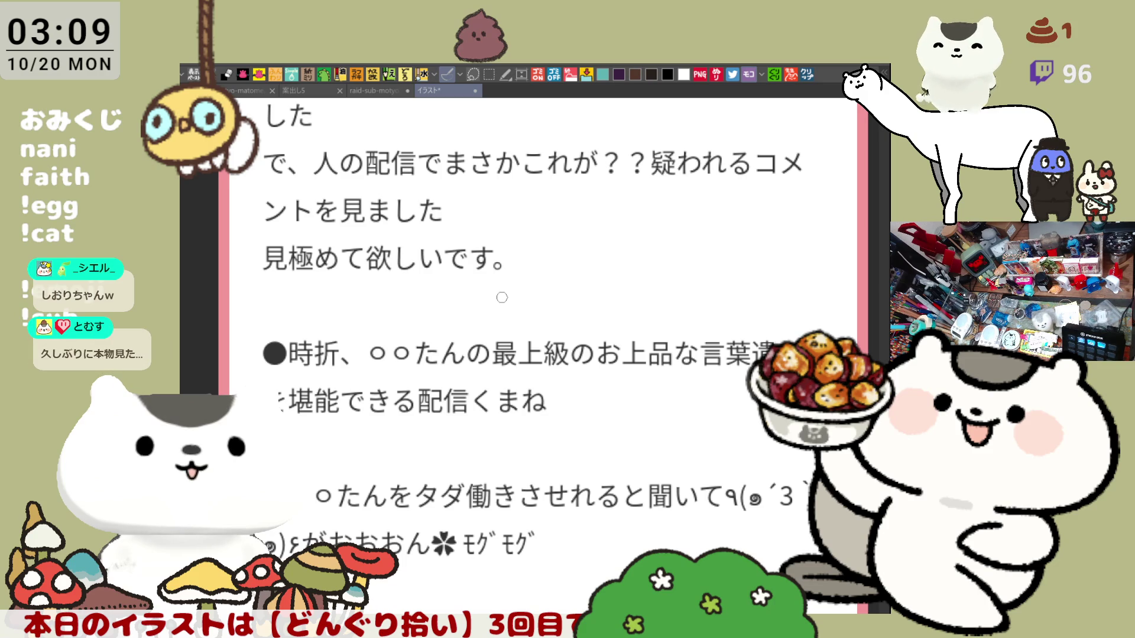
{"action": "scroll", "coordinate": [502, 297], "scroll_direction": "down", "scroll_amount": 2}
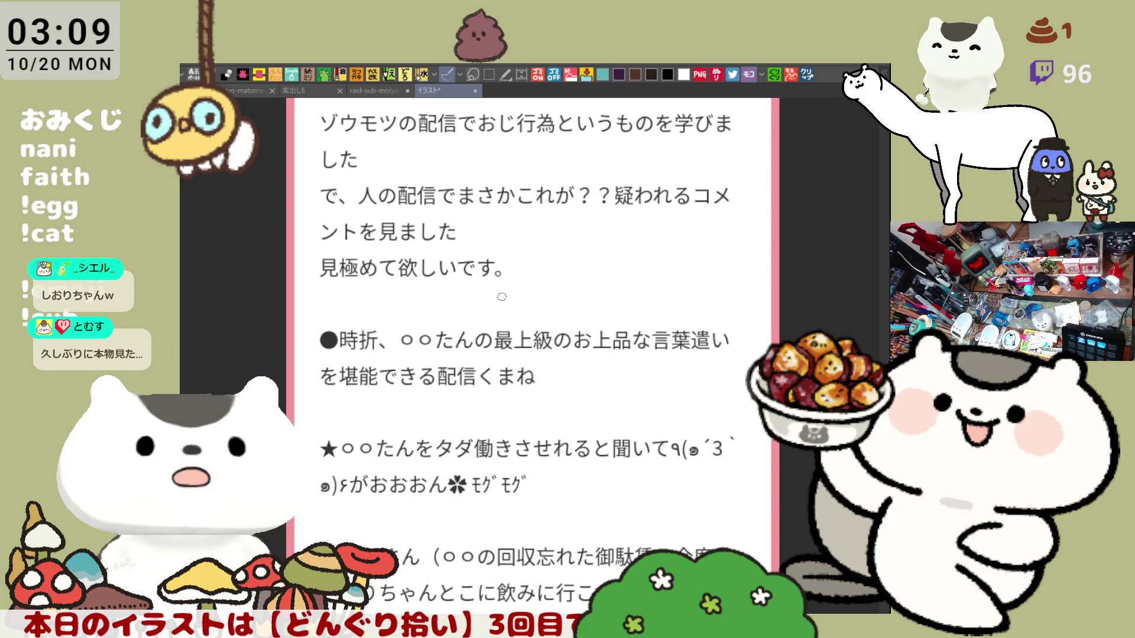
{"action": "scroll", "coordinate": [437, 401], "scroll_direction": "down", "scroll_amount": 3}
{"action": "scroll", "coordinate": [490, 306], "scroll_direction": "up", "scroll_amount": 1}
{"action": "scroll", "coordinate": [481, 303], "scroll_direction": "down", "scroll_amount": 2}
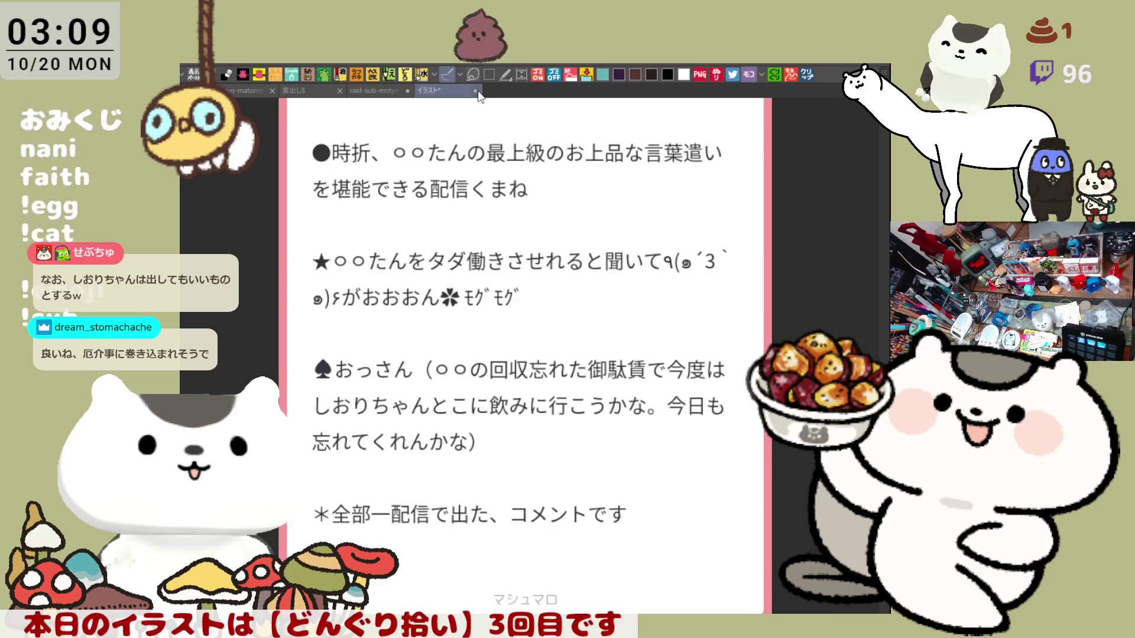
{"action": "scroll", "coordinate": [582, 195], "scroll_direction": "up", "scroll_amount": 5}
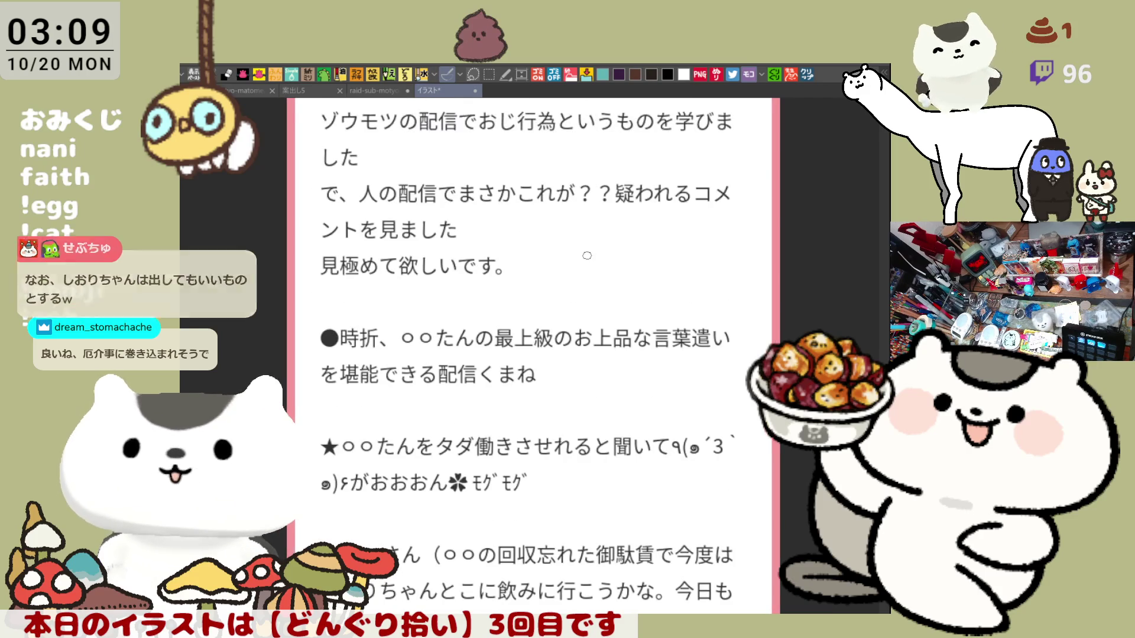
{"action": "scroll", "coordinate": [591, 267], "scroll_direction": "down", "scroll_amount": 8}
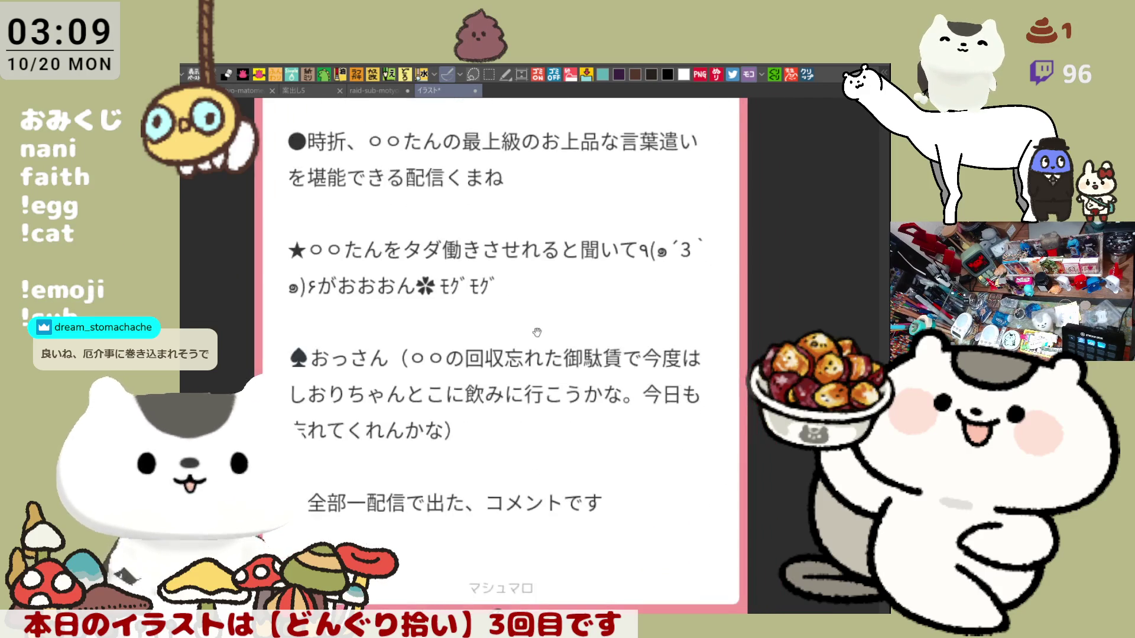
{"action": "scroll", "coordinate": [552, 308], "scroll_direction": "up", "scroll_amount": 3}
{"action": "scroll", "coordinate": [555, 316], "scroll_direction": "up", "scroll_amount": 1}
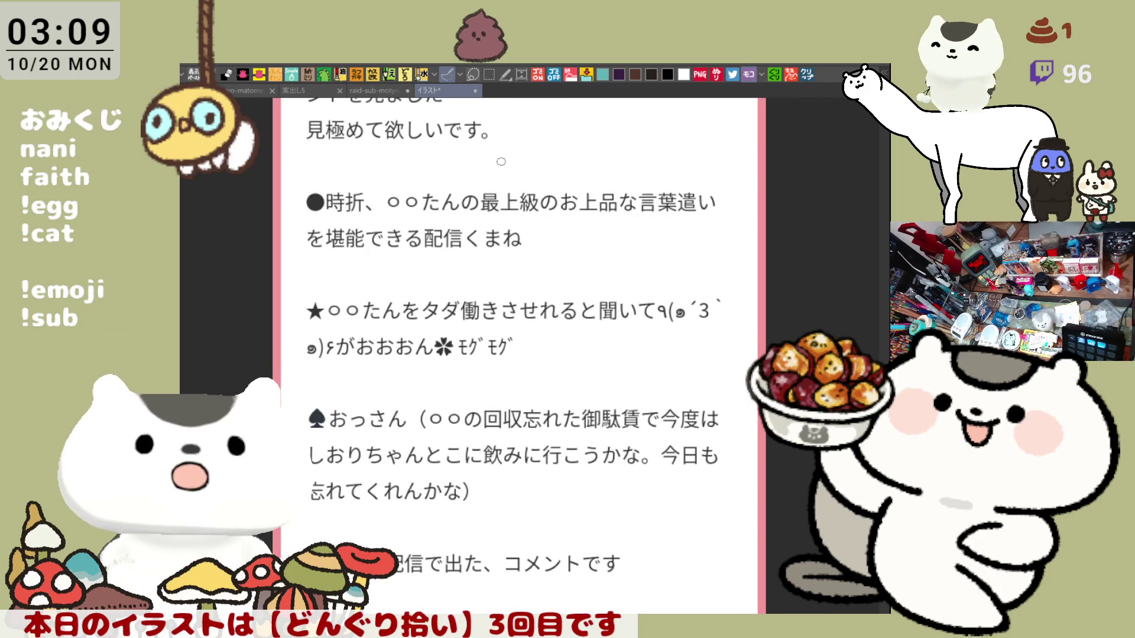
{"action": "scroll", "coordinate": [540, 293], "scroll_direction": "down", "scroll_amount": 2}
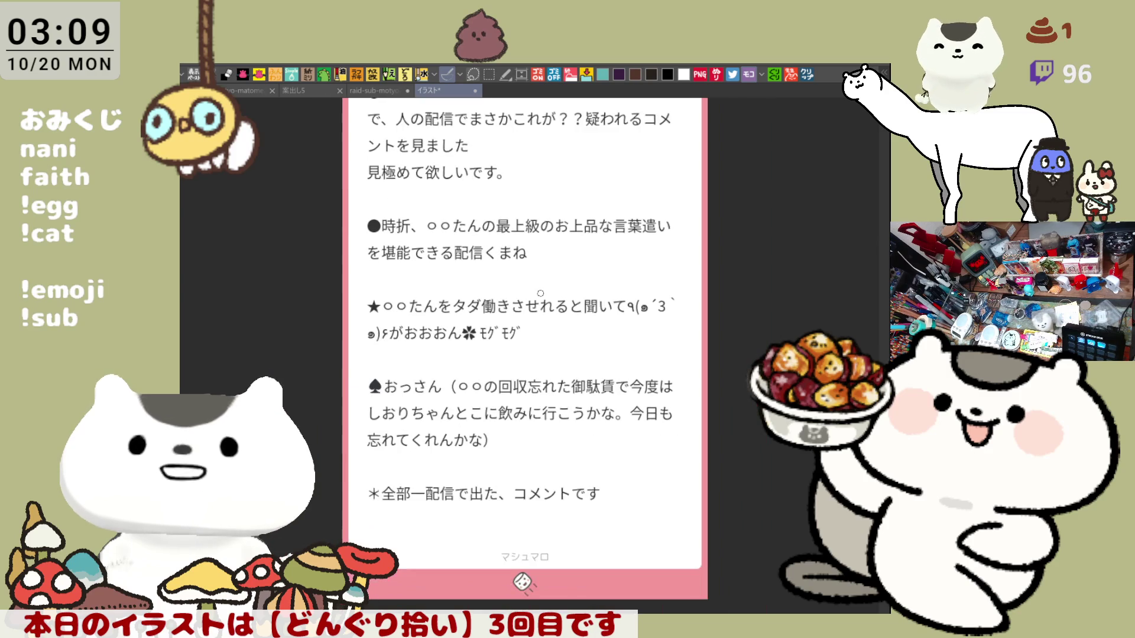
{"action": "scroll", "coordinate": [540, 293], "scroll_direction": "up", "scroll_amount": 2}
{"action": "scroll", "coordinate": [541, 293], "scroll_direction": "up", "scroll_amount": 1}
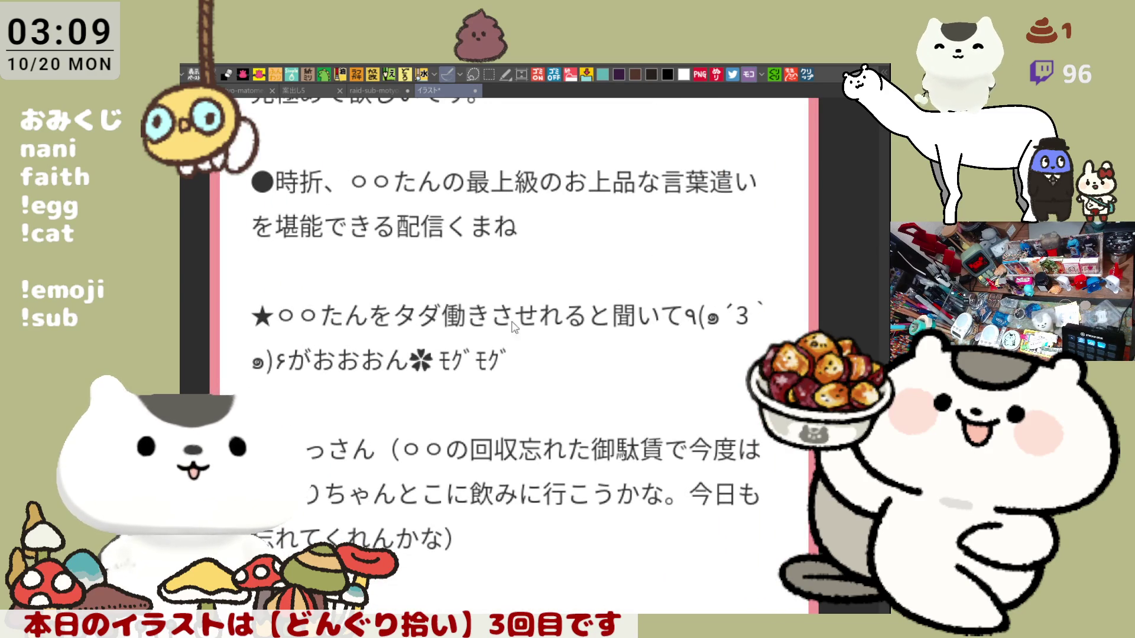
- Switch back to the raid-sub-motyo2510-2 illustration document
{"action": "key", "text": "ctrl+shift+Tab"}
{"action": "scroll", "coordinate": [548, 446], "scroll_direction": "down", "scroll_amount": 1}
{"action": "scroll", "coordinate": [548, 446], "scroll_direction": "up", "scroll_amount": 1}
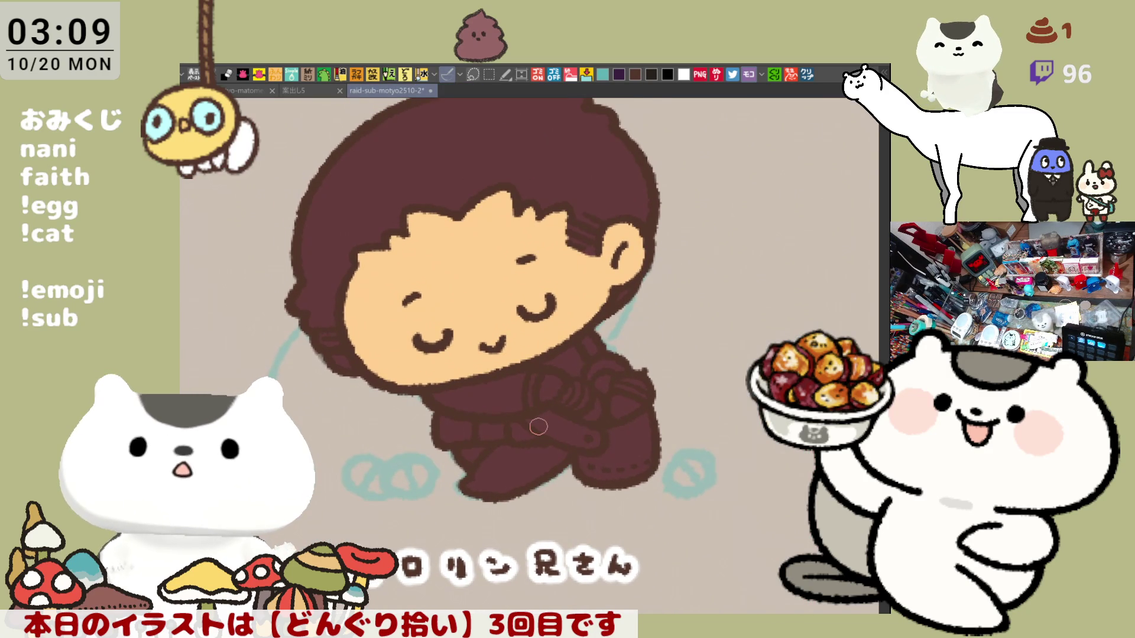
- Paint a peach hand on the robe and fill the robe band, belt and shoulder patches darker
{"action": "scroll", "coordinate": [538, 427], "scroll_direction": "up", "scroll_amount": 1}
{"action": "scroll", "coordinate": [538, 426], "scroll_direction": "up", "scroll_amount": 1}
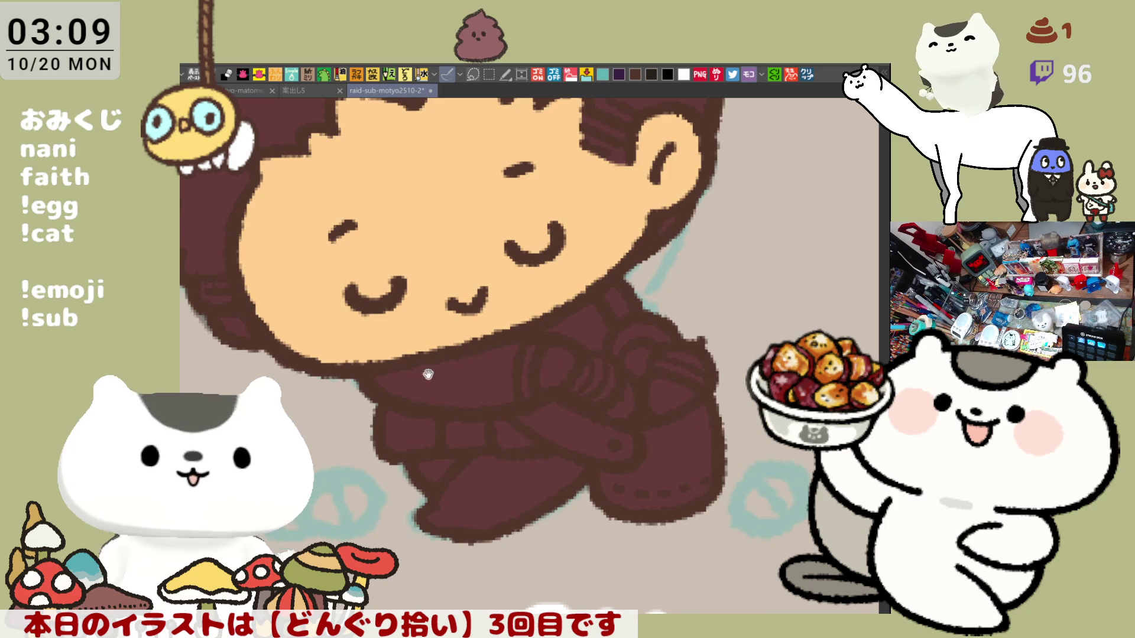
{"action": "left_click_drag", "start_coordinate": [438, 383], "coordinate": [569, 436]}
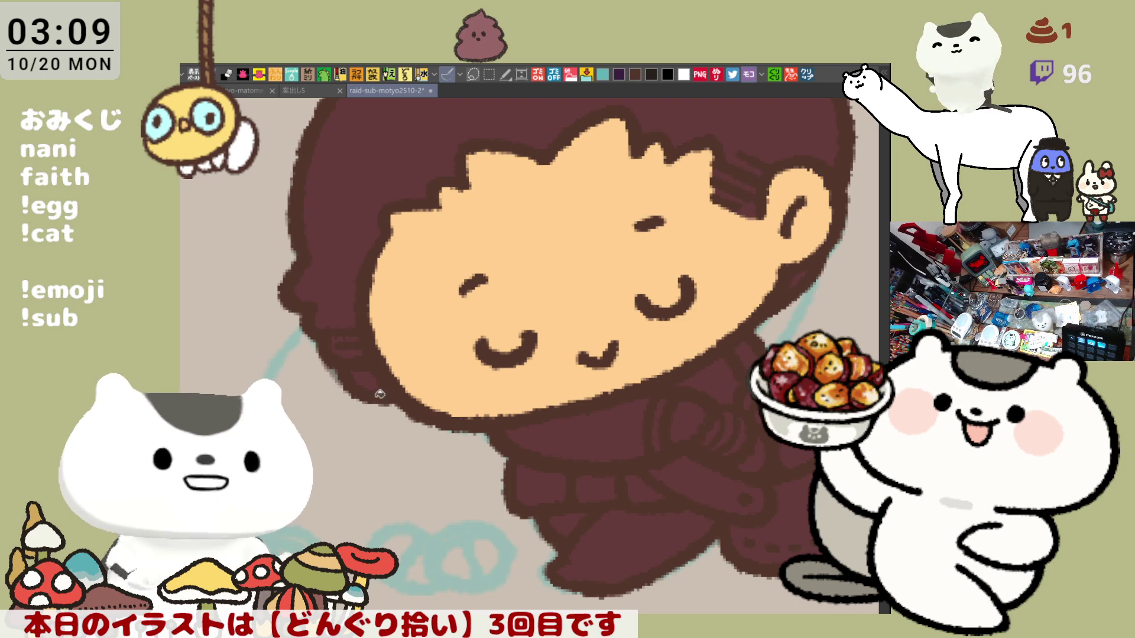
{"action": "mouse_move", "coordinate": [594, 342]}
{"action": "left_mouse_down"}
{"action": "mouse_move", "coordinate": [533, 357]}
{"action": "mouse_move", "coordinate": [507, 338]}
{"action": "left_mouse_up"}
{"action": "left_click_drag", "start_coordinate": [590, 427], "coordinate": [603, 407]}
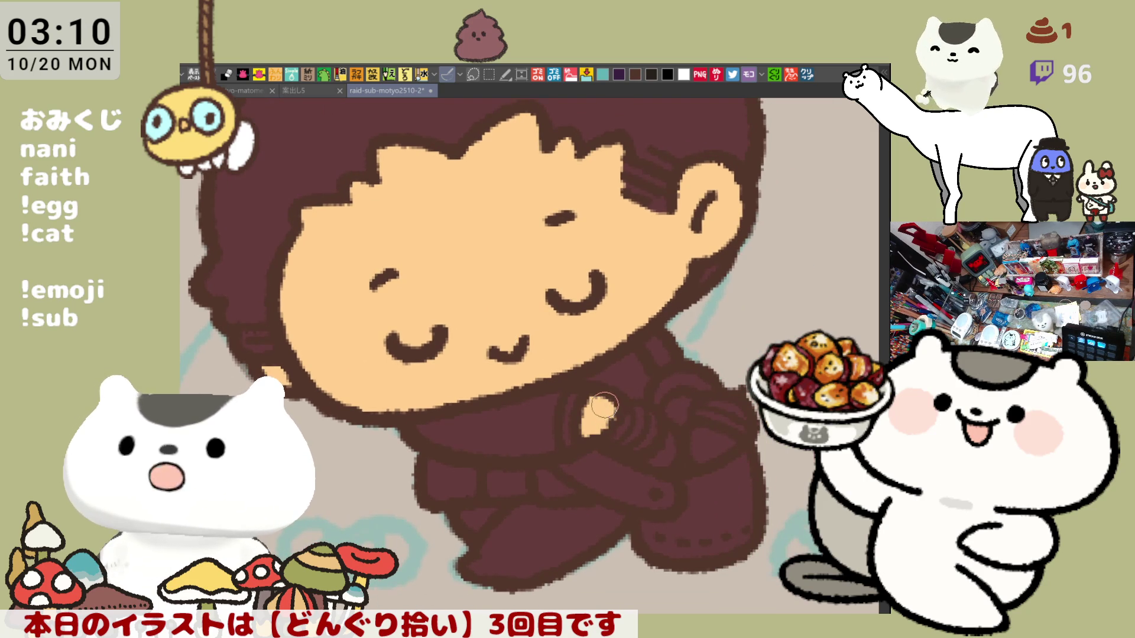
{"action": "scroll", "coordinate": [614, 402], "scroll_direction": "down", "scroll_amount": 5}
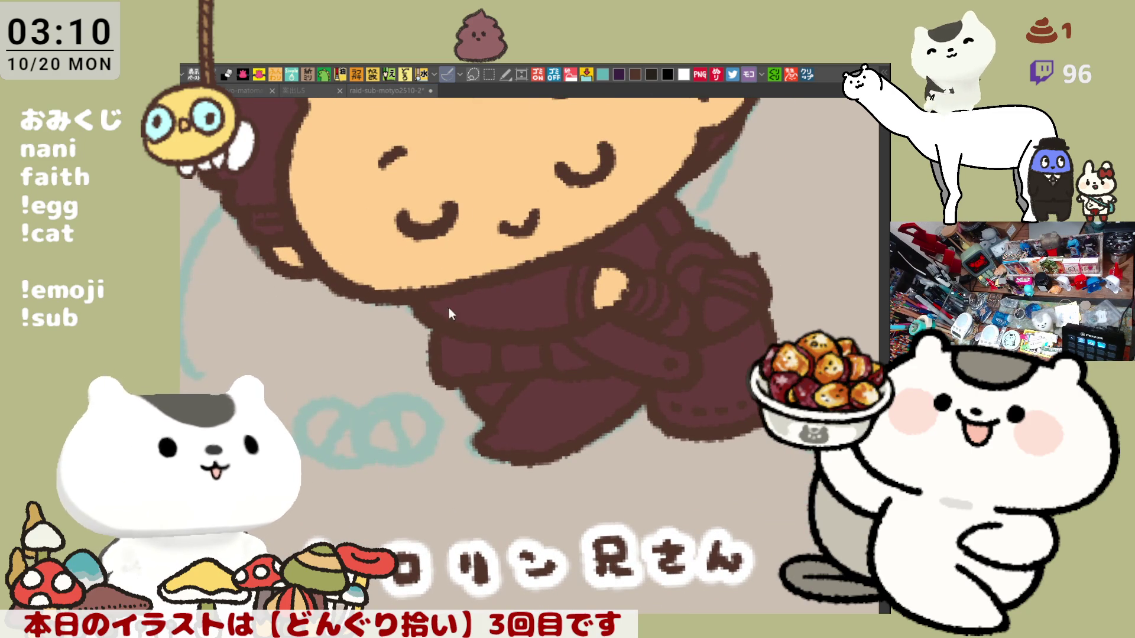
{"action": "left_click", "coordinate": [518, 309]}
{"action": "left_click", "coordinate": [493, 356]}
{"action": "left_click", "coordinate": [568, 356]}
{"action": "left_click", "coordinate": [636, 242]}
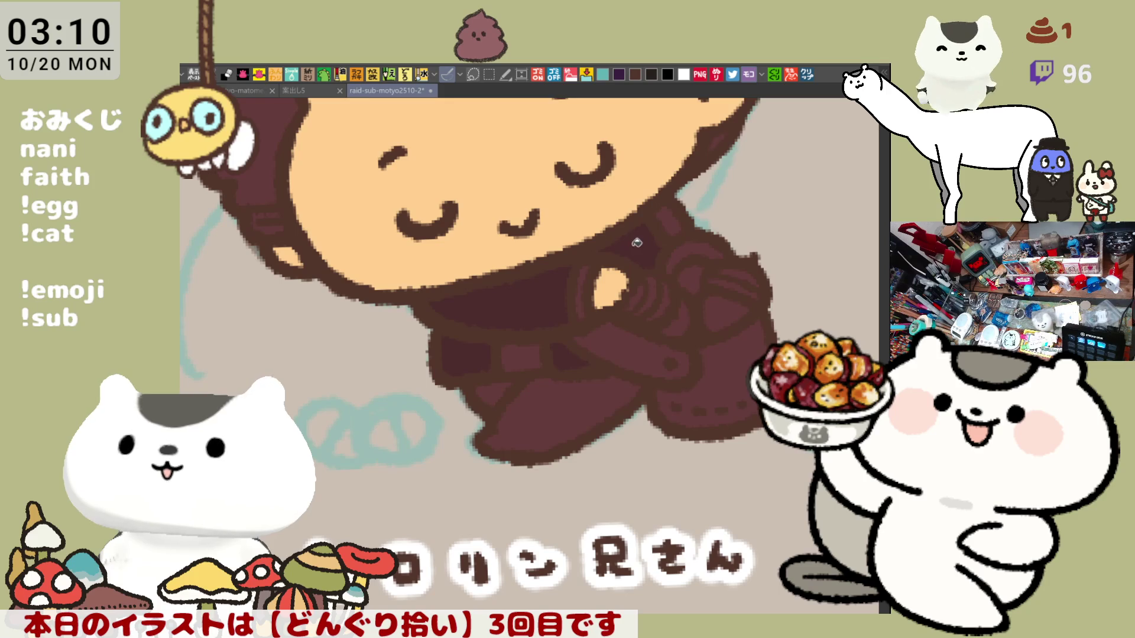
{"action": "key", "text": "b"}
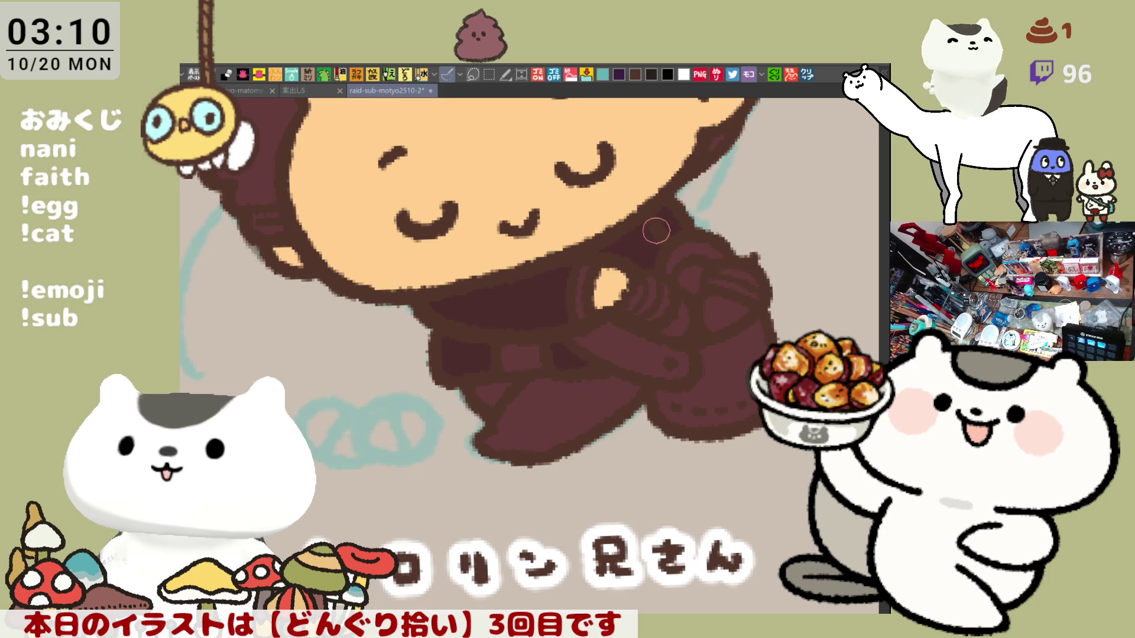
{"action": "left_click_drag", "start_coordinate": [599, 255], "coordinate": [566, 336]}
{"action": "mouse_move", "coordinate": [583, 281]}
{"action": "left_mouse_down"}
{"action": "mouse_move", "coordinate": [598, 373]}
{"action": "mouse_move", "coordinate": [597, 349]}
{"action": "left_mouse_up"}
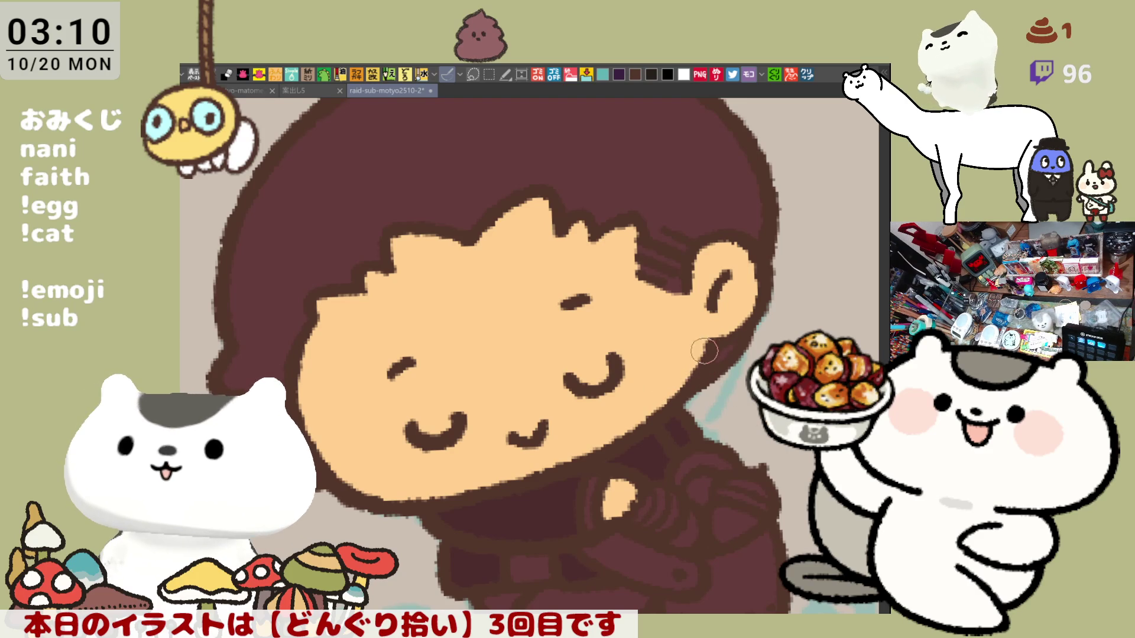
{"action": "left_click_drag", "start_coordinate": [701, 356], "coordinate": [692, 297]}
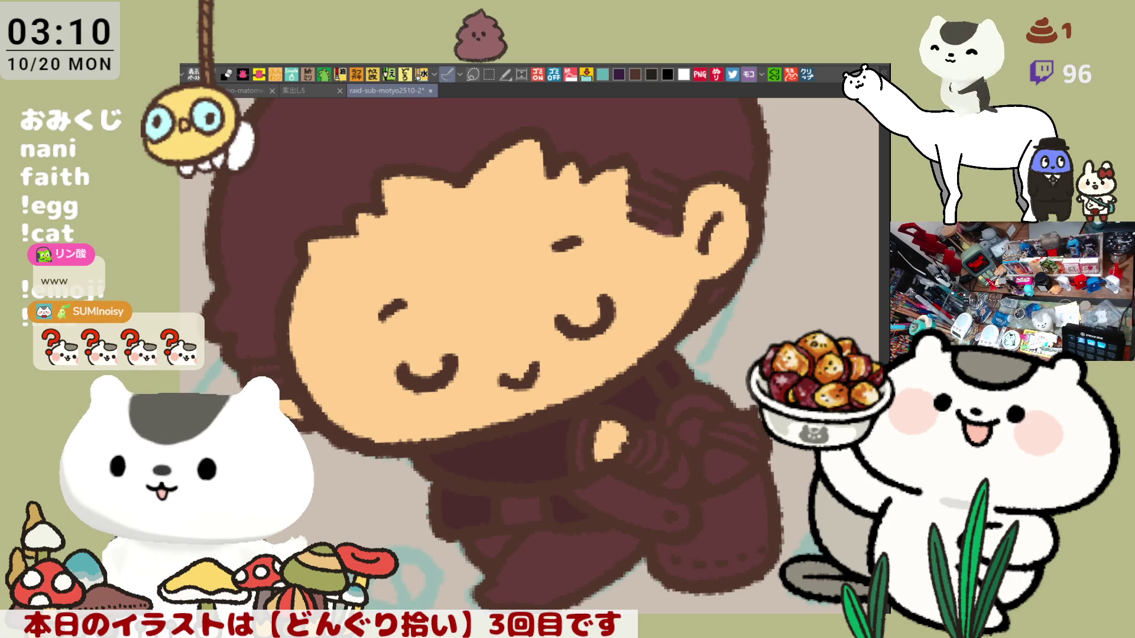
{"action": "left_click_drag", "start_coordinate": [622, 425], "coordinate": [632, 433]}
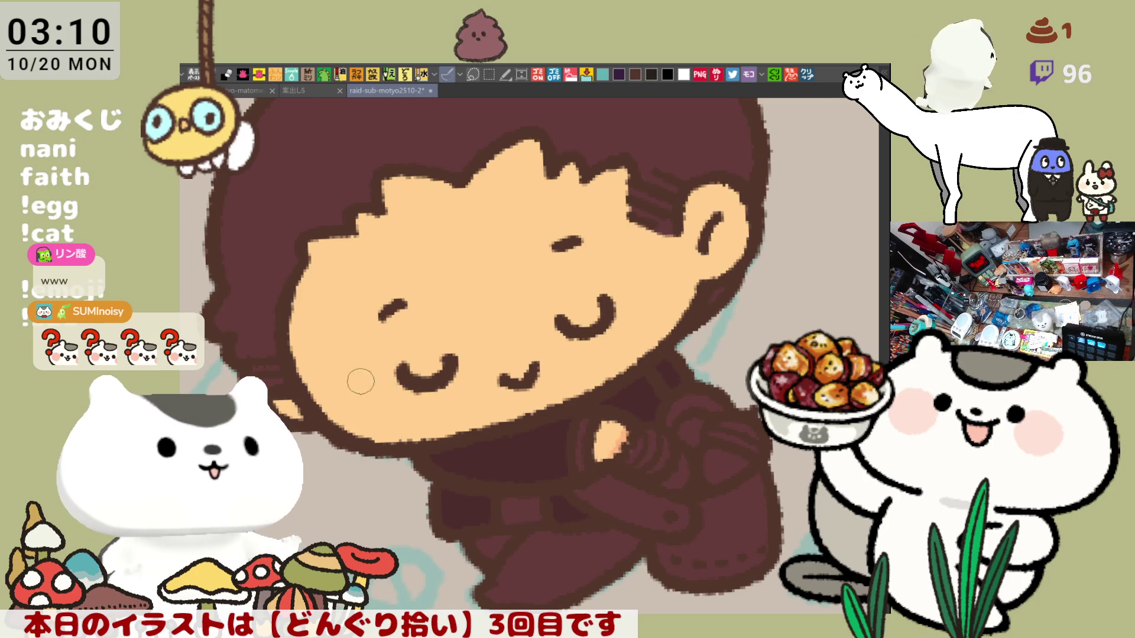
- Paint solid pink blush circles on the left and right cheeks, redoing the first attempts
{"action": "left_click_drag", "start_coordinate": [369, 362], "coordinate": [407, 403]}
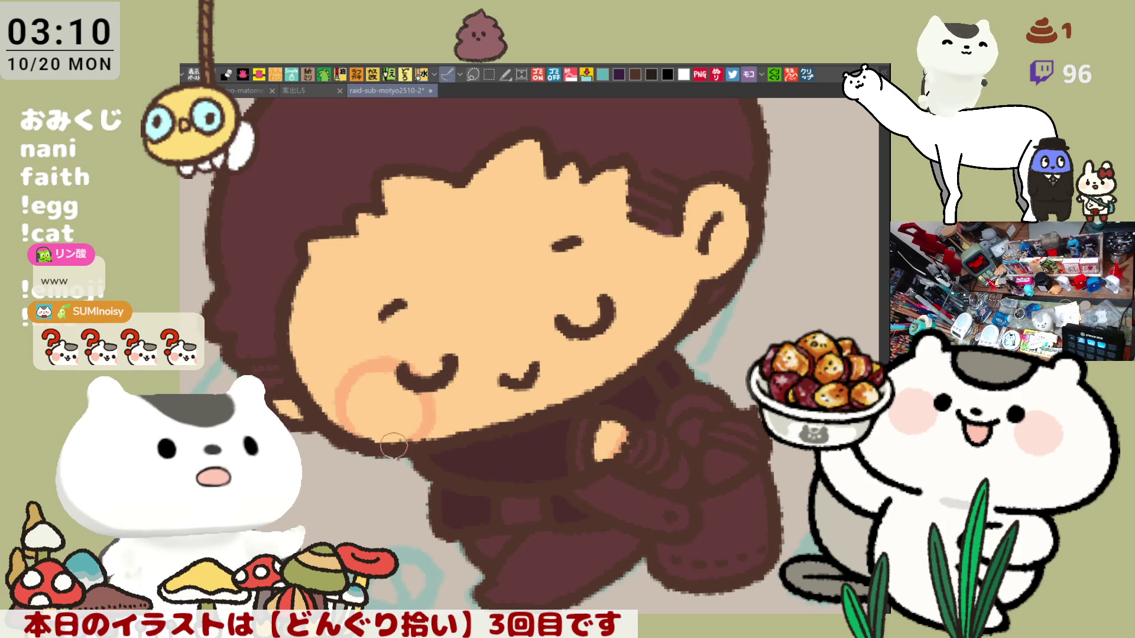
{"action": "key", "text": "ctrl+z"}
{"action": "left_click_drag", "start_coordinate": [370, 360], "coordinate": [404, 411]}
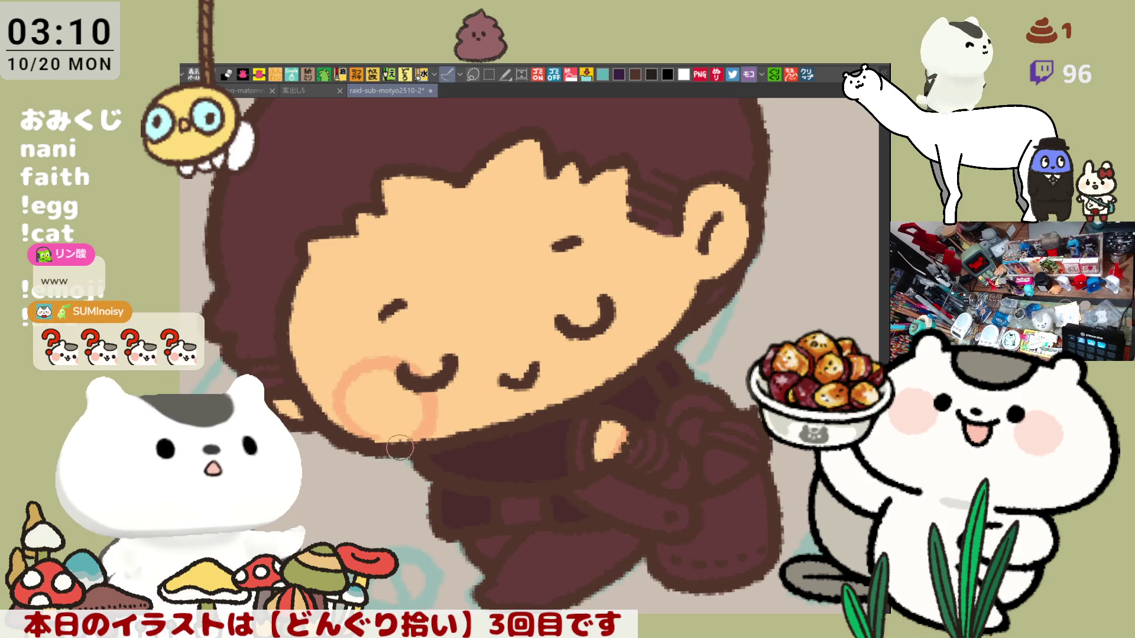
{"action": "left_click", "coordinate": [407, 413]}
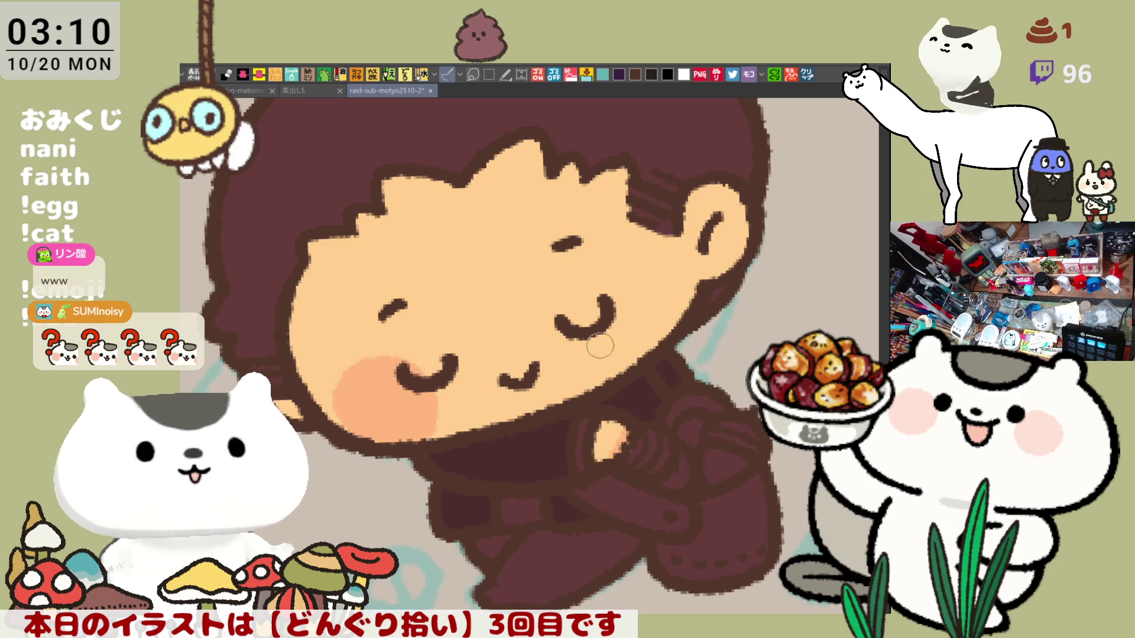
{"action": "left_click_drag", "start_coordinate": [627, 303], "coordinate": [670, 273]}
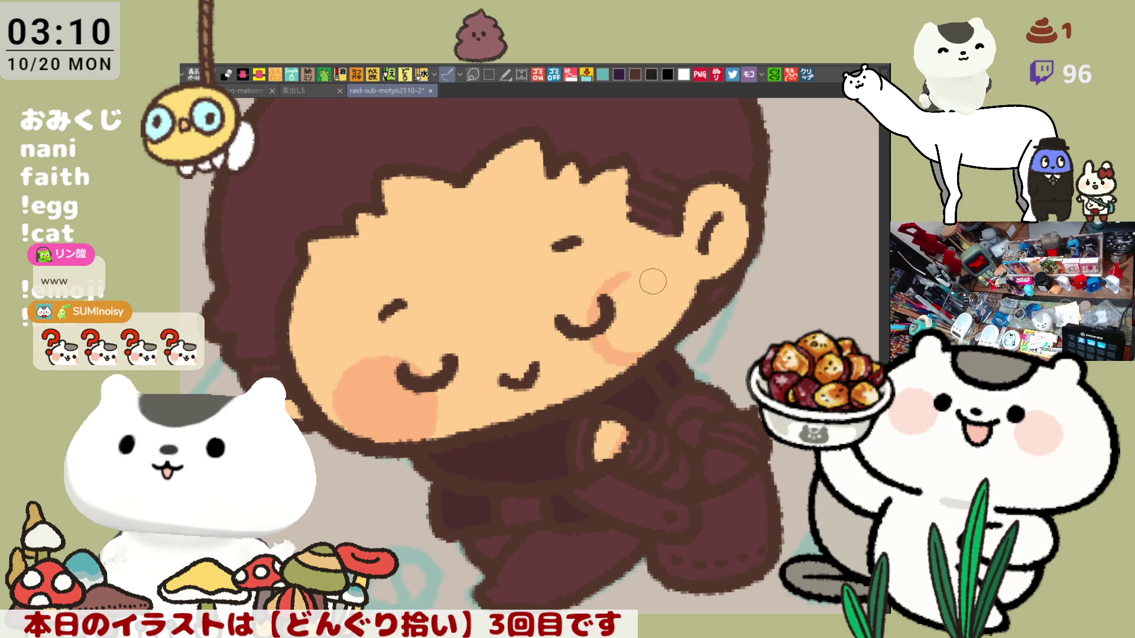
{"action": "key", "text": "ctrl+z"}
{"action": "left_click_drag", "start_coordinate": [668, 274], "coordinate": [662, 302]}
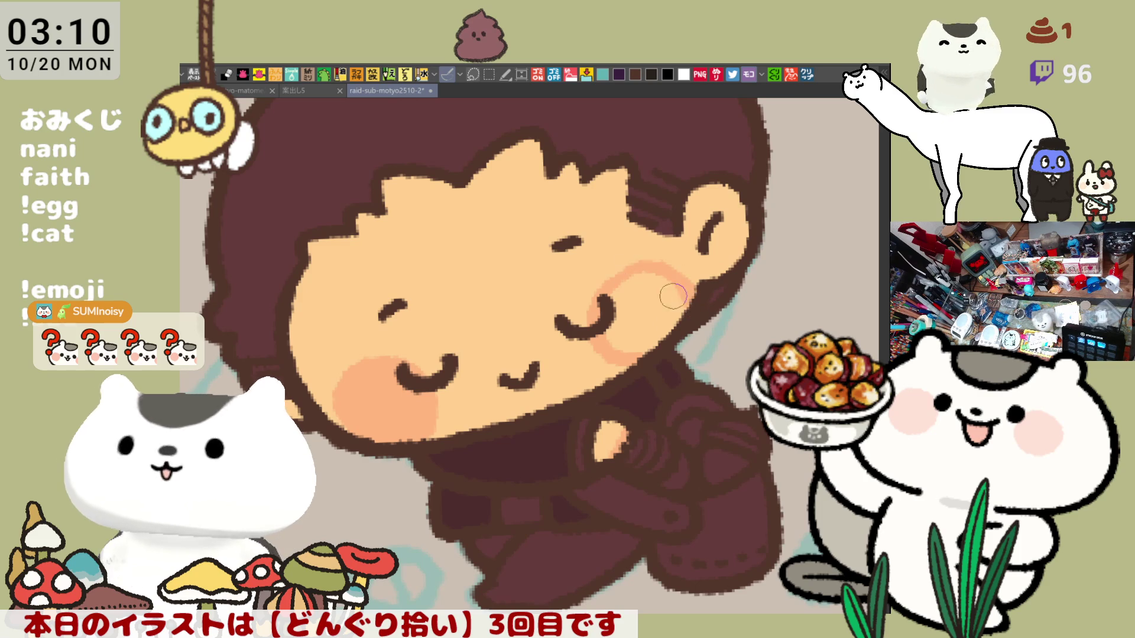
{"action": "key", "text": "ctrl+z"}
{"action": "key", "text": "ctrl+z"}
{"action": "key", "text": "ctrl+z"}
{"action": "key", "text": "ctrl+z"}
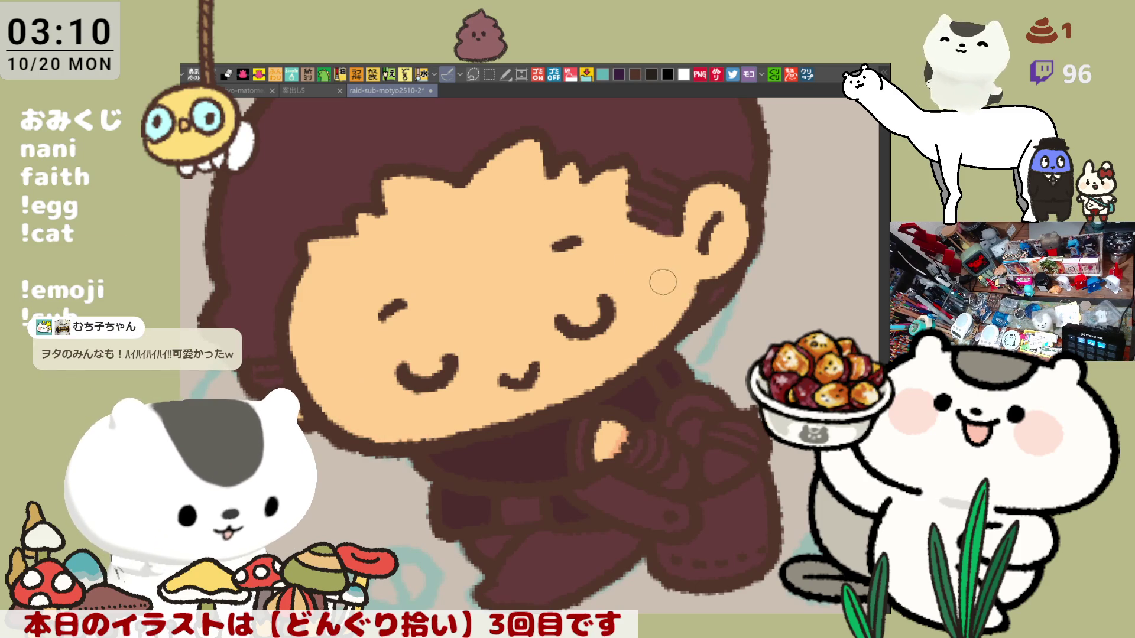
{"action": "left_click_drag", "start_coordinate": [363, 377], "coordinate": [365, 439]}
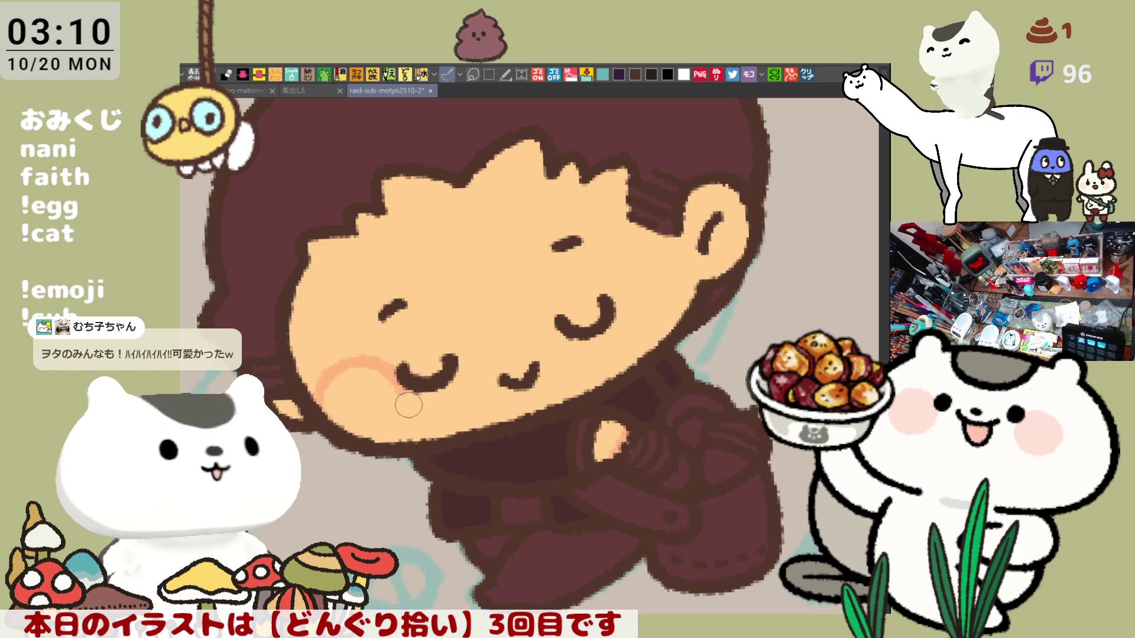
{"action": "left_click_drag", "start_coordinate": [680, 313], "coordinate": [609, 340]}
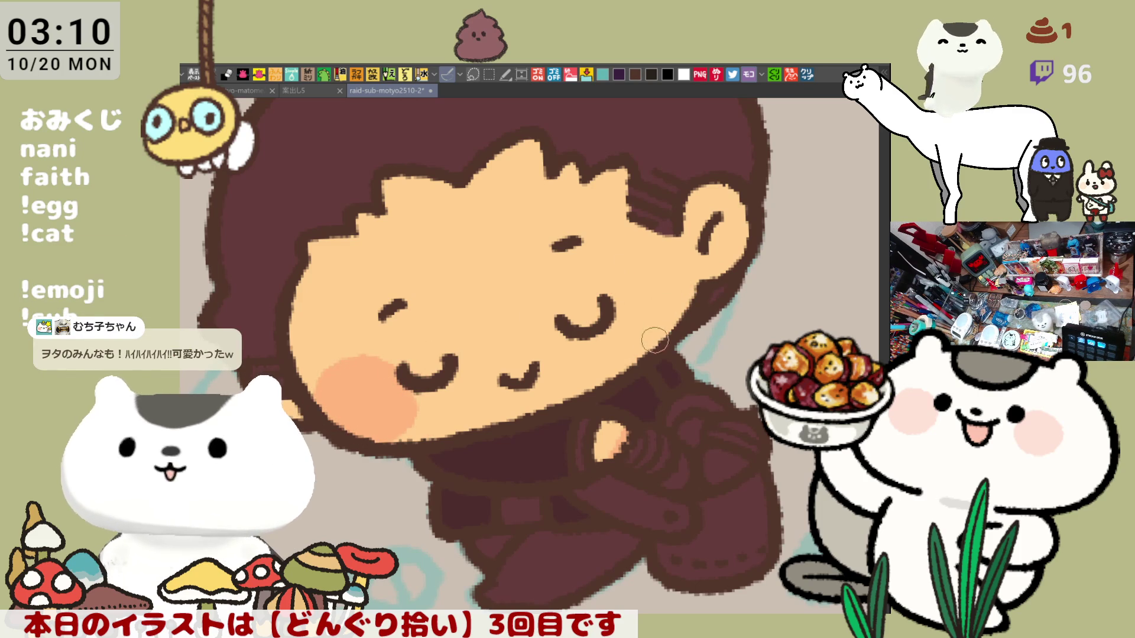
{"action": "left_click_drag", "start_coordinate": [611, 273], "coordinate": [667, 330]}
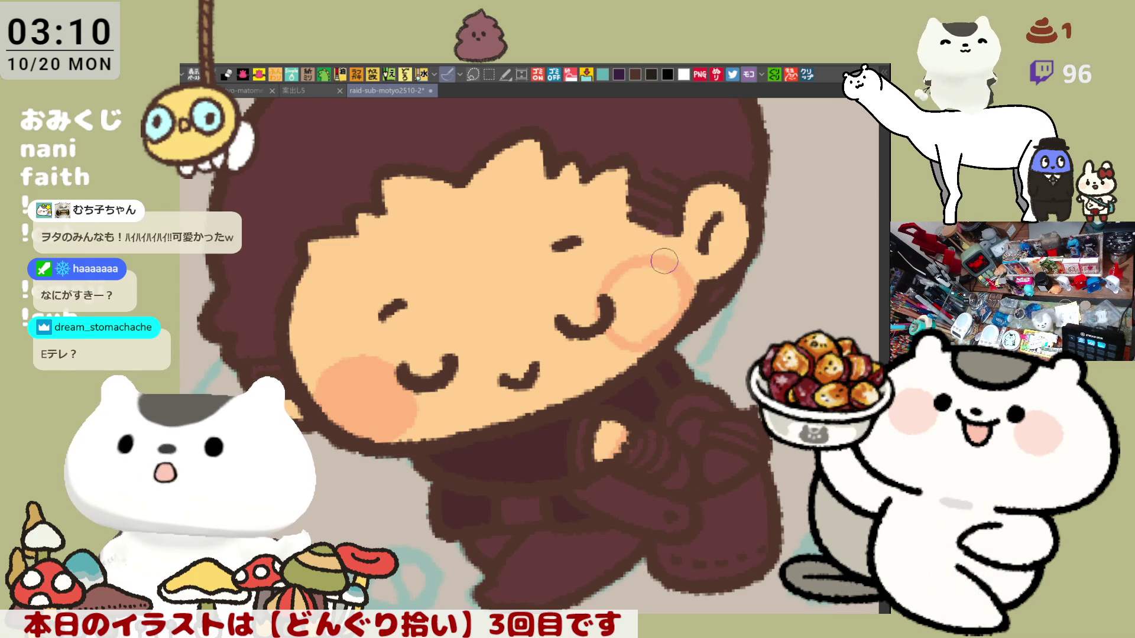
{"action": "left_click", "coordinate": [664, 287]}
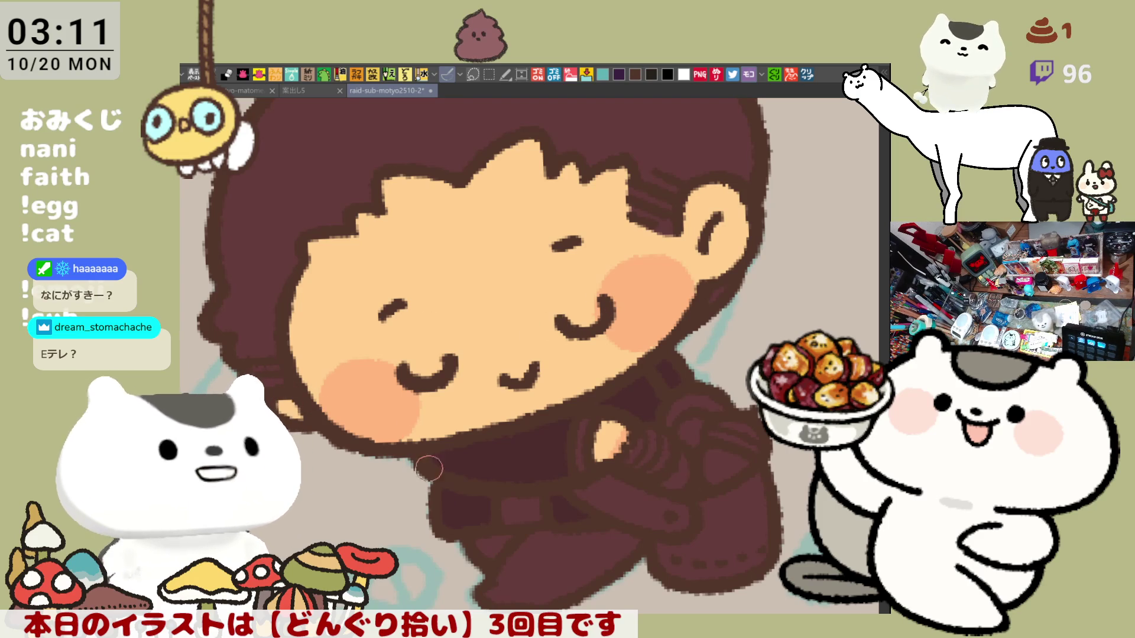
{"action": "scroll", "coordinate": [421, 434], "scroll_direction": "down", "scroll_amount": 2}
{"action": "scroll", "coordinate": [421, 433], "scroll_direction": "up", "scroll_amount": 3}
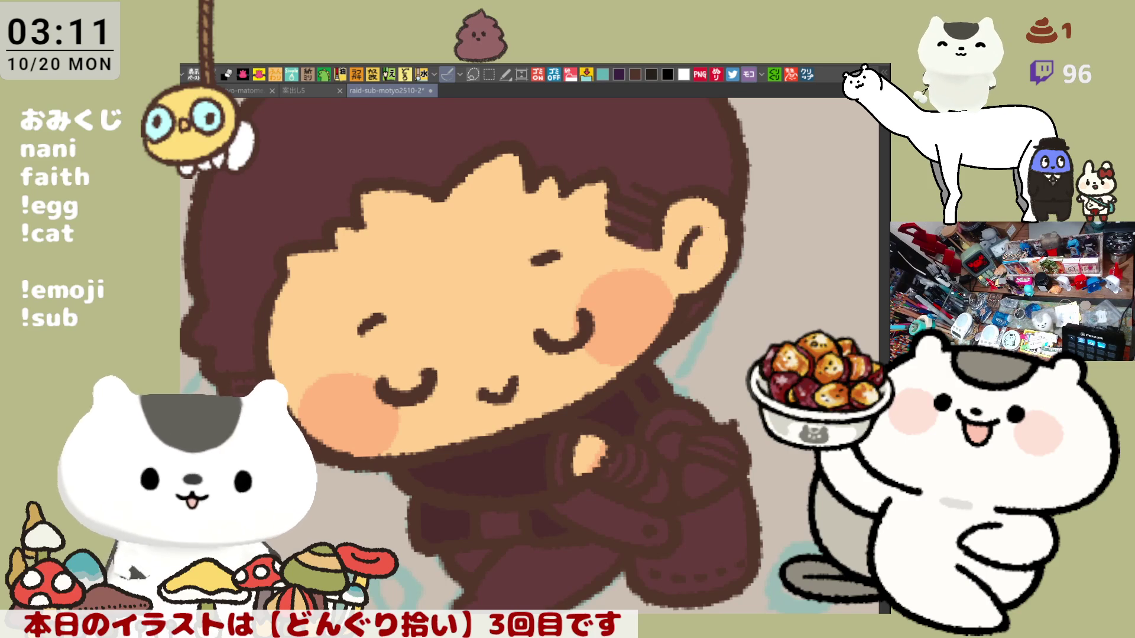
{"action": "mouse_move", "coordinate": [516, 226]}
{"action": "left_mouse_down"}
{"action": "mouse_move", "coordinate": [544, 371]}
{"action": "mouse_move", "coordinate": [588, 369]}
{"action": "left_mouse_up"}
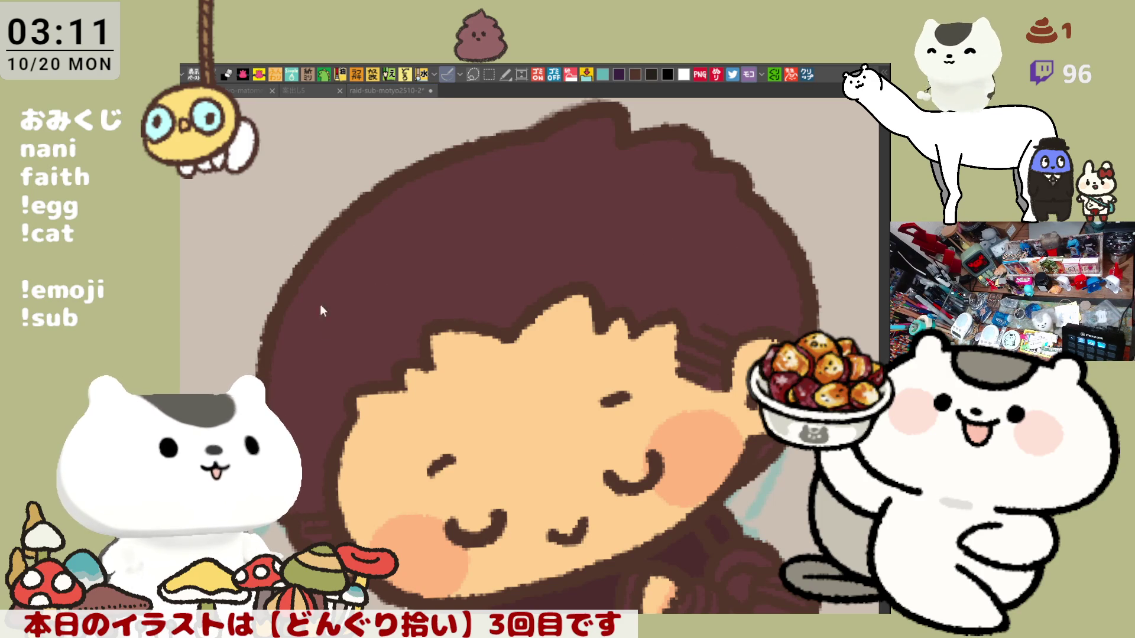
- Paint lighter highlight strokes along the hair's left and right edges
{"action": "left_click_drag", "start_coordinate": [292, 304], "coordinate": [282, 402]}
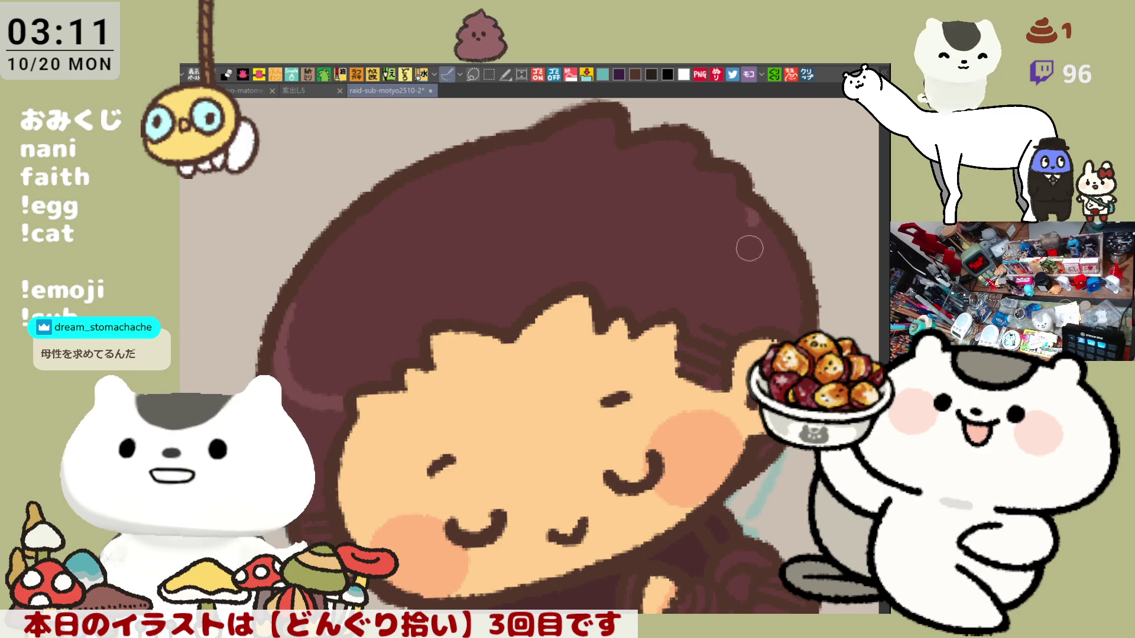
{"action": "left_click_drag", "start_coordinate": [745, 210], "coordinate": [685, 293]}
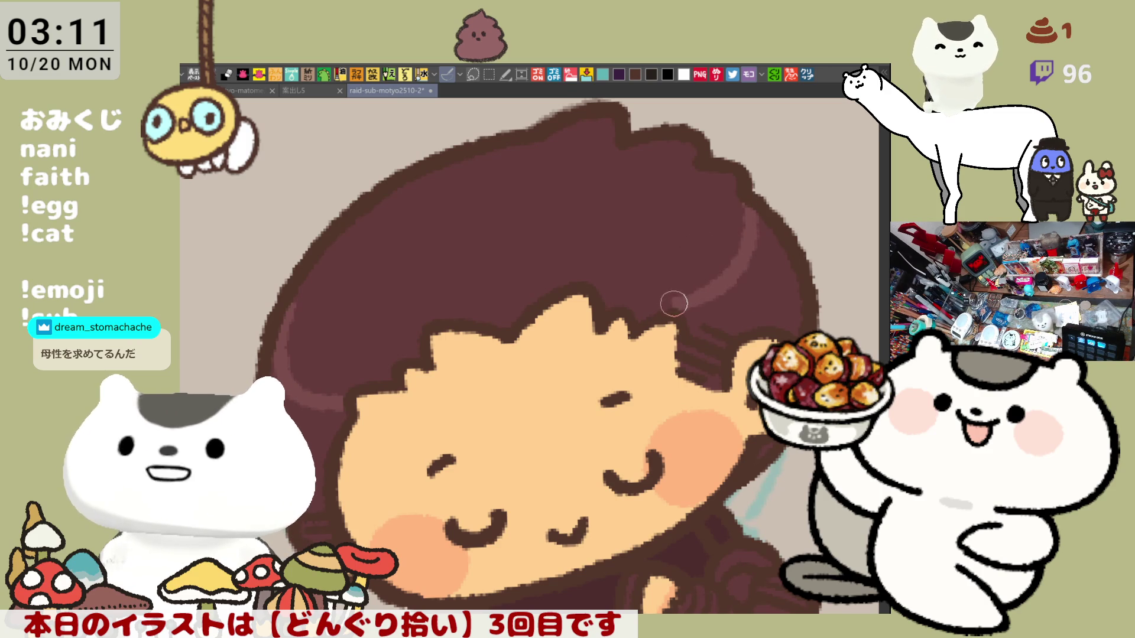
{"action": "key", "text": "ctrl+z"}
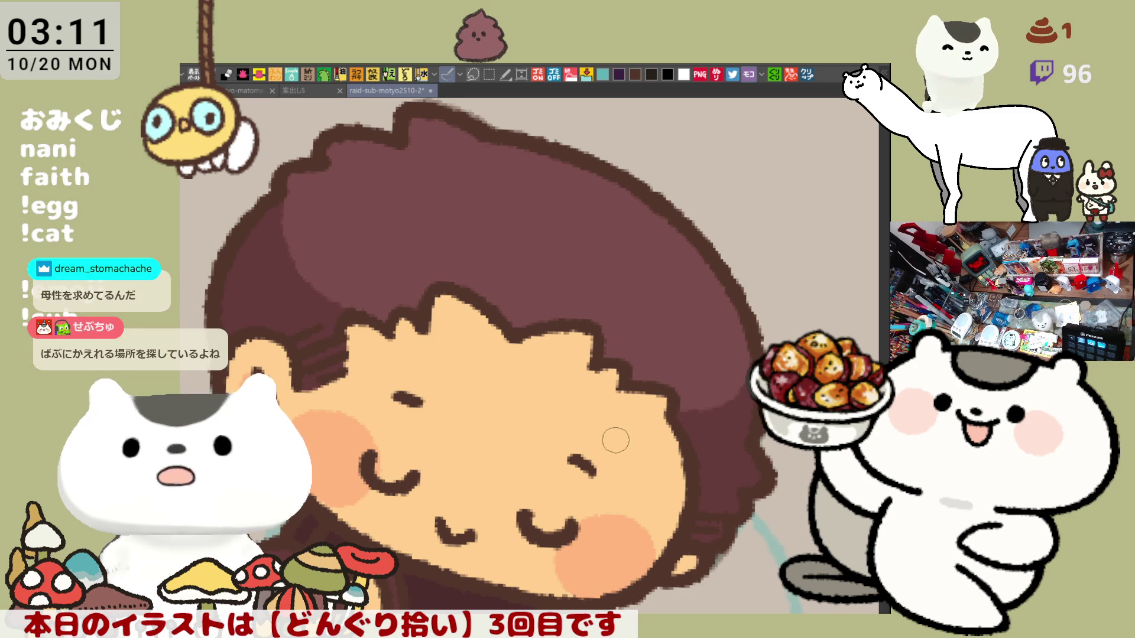
- Paint a pale grey-pink rectangular buckle on the belt
{"action": "key", "text": "asciicircum"}
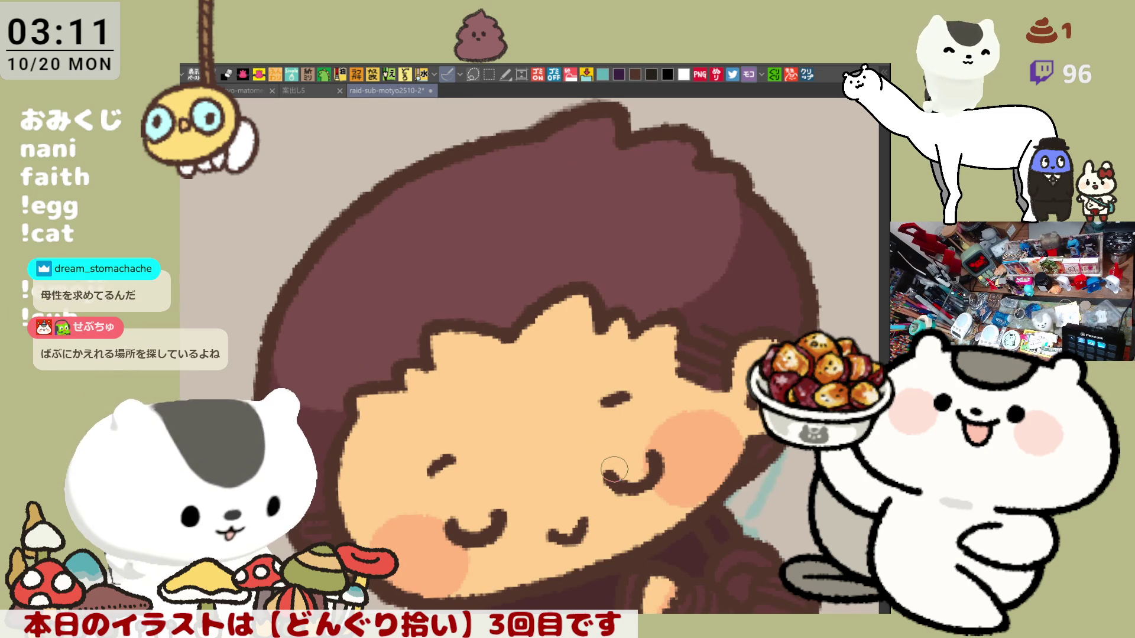
{"action": "left_click_drag", "start_coordinate": [615, 470], "coordinate": [601, 357]}
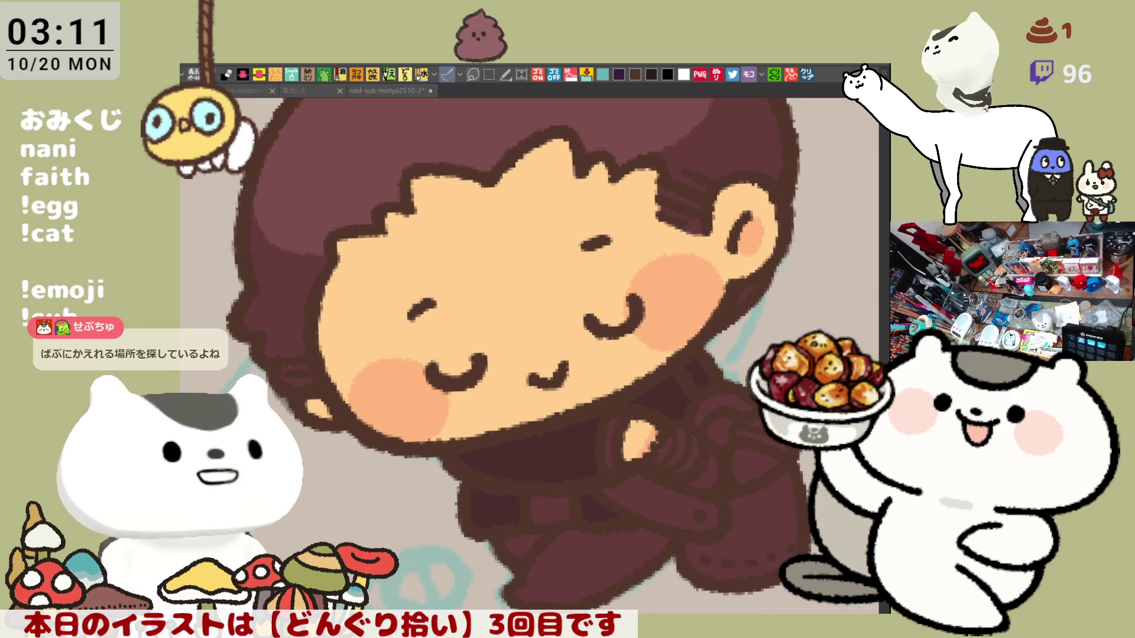
{"action": "left_click_drag", "start_coordinate": [531, 498], "coordinate": [570, 523]}
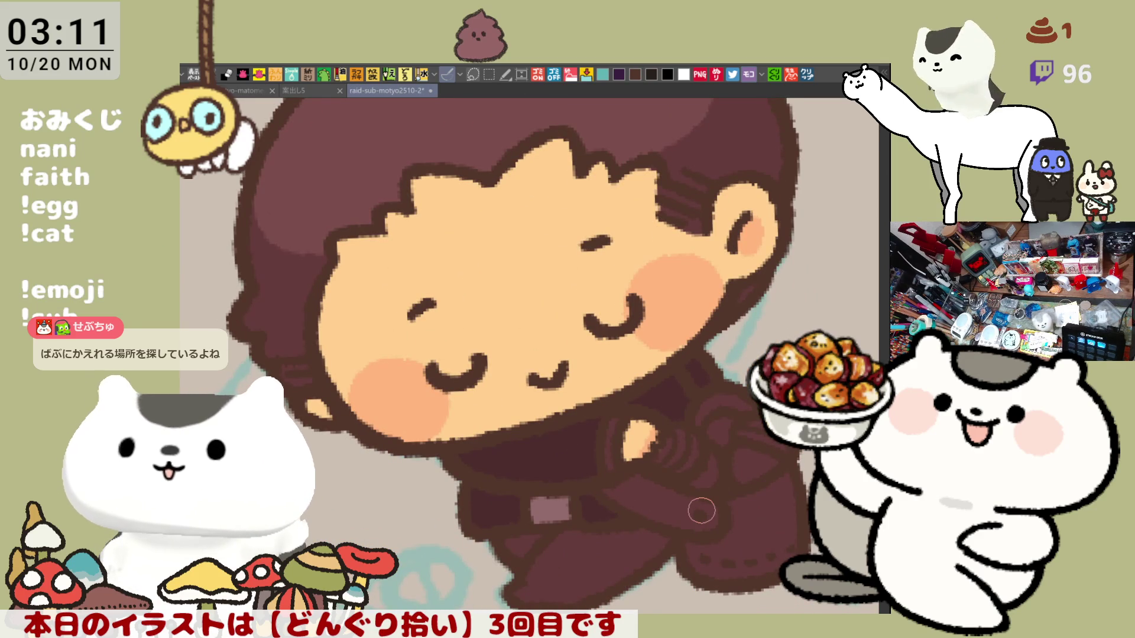
- Brush pale curved acorn-cap stripes beside and over the child's fist
{"action": "scroll", "coordinate": [702, 511], "scroll_direction": "up", "scroll_amount": 2}
{"action": "scroll", "coordinate": [702, 511], "scroll_direction": "up", "scroll_amount": 2}
{"action": "scroll", "coordinate": [701, 510], "scroll_direction": "up", "scroll_amount": 2}
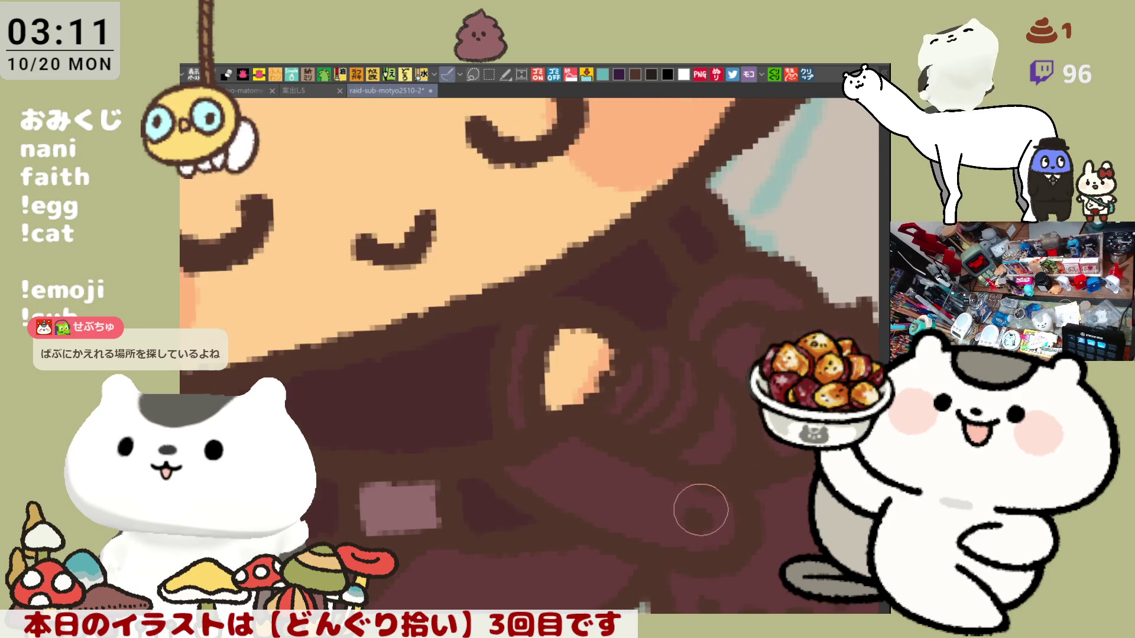
{"action": "scroll", "coordinate": [701, 509], "scroll_direction": "up", "scroll_amount": 1}
{"action": "scroll", "coordinate": [701, 510], "scroll_direction": "down", "scroll_amount": 2}
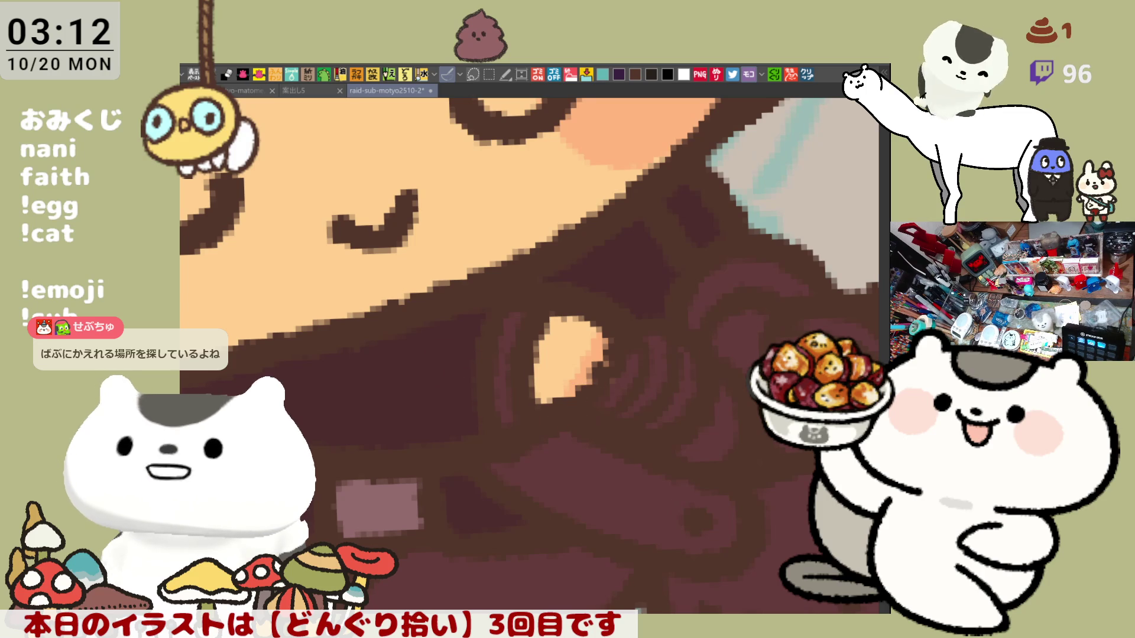
{"action": "left_click_drag", "start_coordinate": [680, 394], "coordinate": [532, 406]}
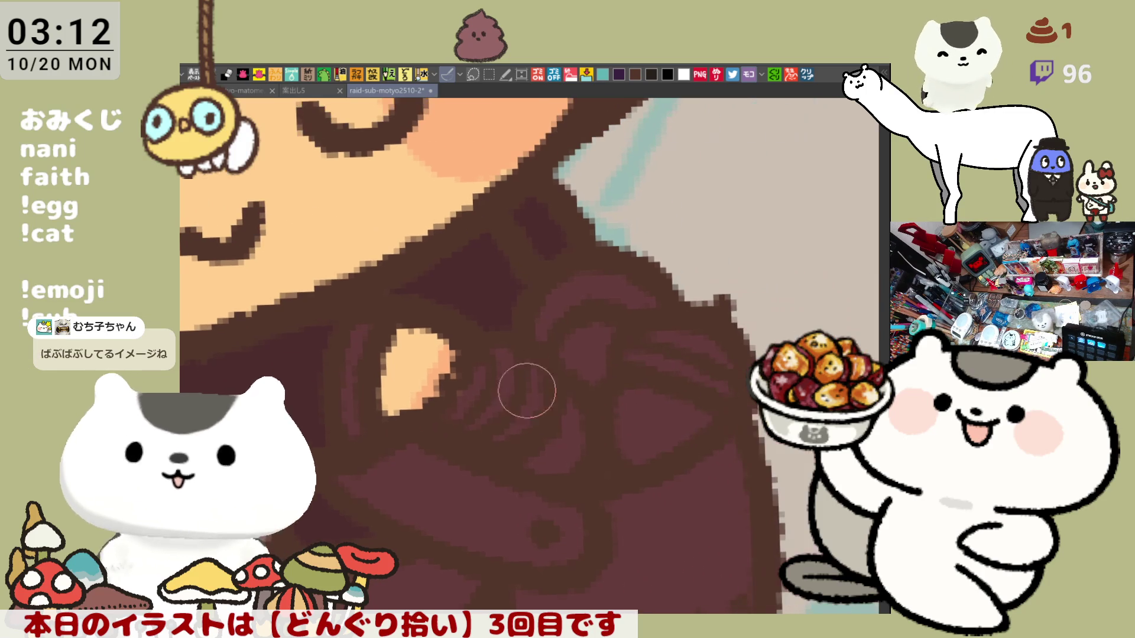
{"action": "mouse_move", "coordinate": [487, 368]}
{"action": "left_mouse_down"}
{"action": "mouse_move", "coordinate": [452, 416]}
{"action": "mouse_move", "coordinate": [511, 354]}
{"action": "mouse_move", "coordinate": [502, 436]}
{"action": "left_mouse_up"}
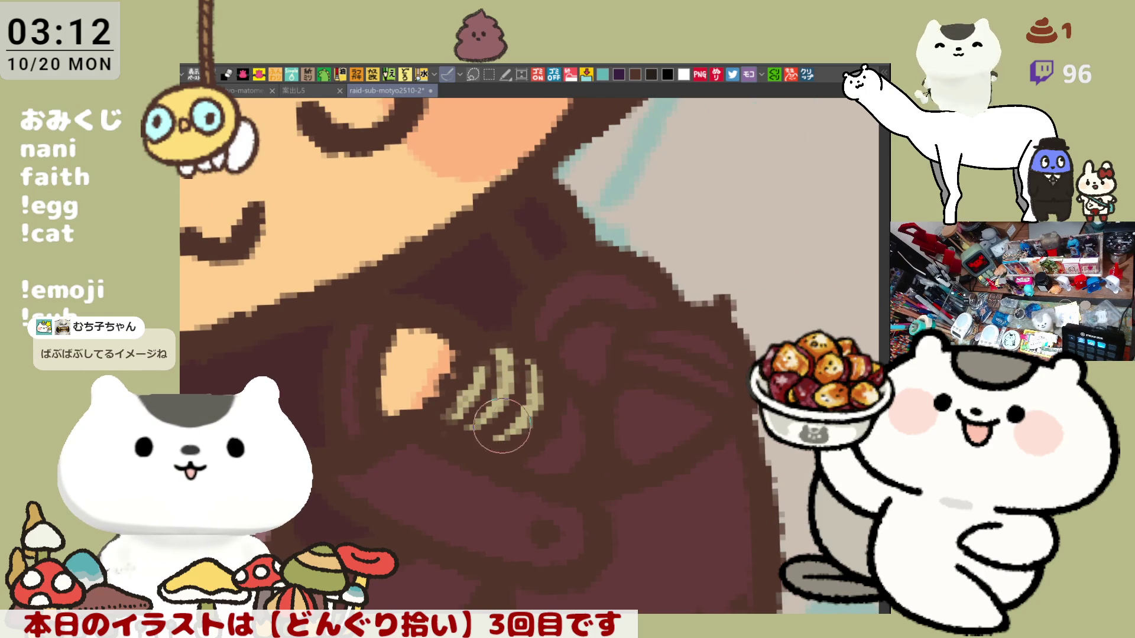
{"action": "left_click_drag", "start_coordinate": [541, 335], "coordinate": [655, 305]}
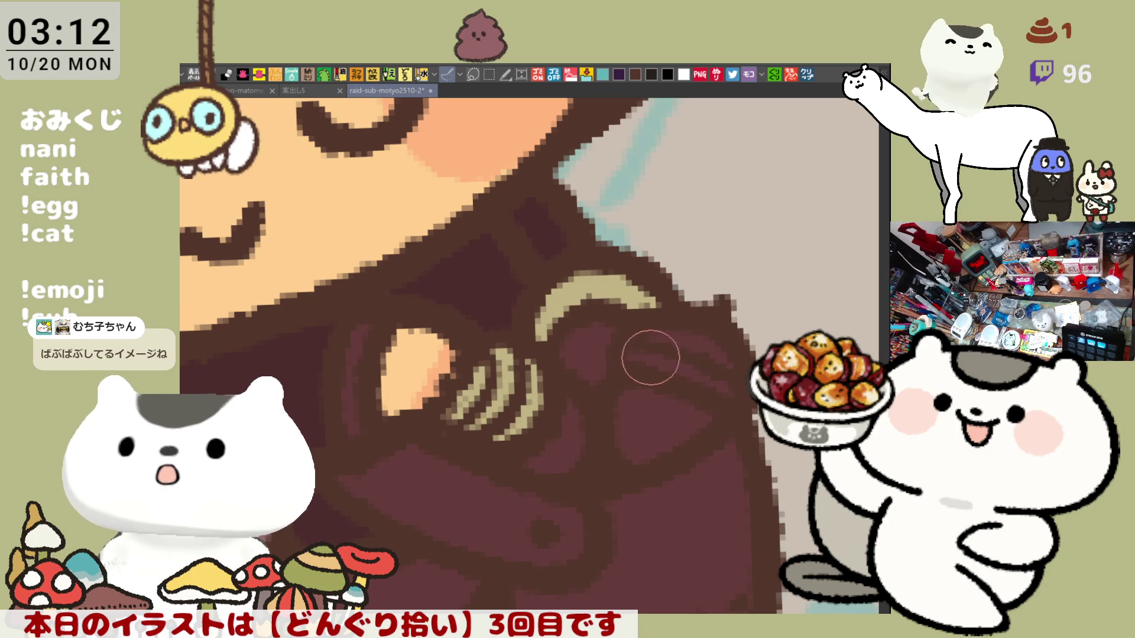
{"action": "mouse_move", "coordinate": [727, 355]}
{"action": "left_mouse_down"}
{"action": "mouse_move", "coordinate": [653, 336]}
{"action": "mouse_move", "coordinate": [717, 383]}
{"action": "left_mouse_up"}
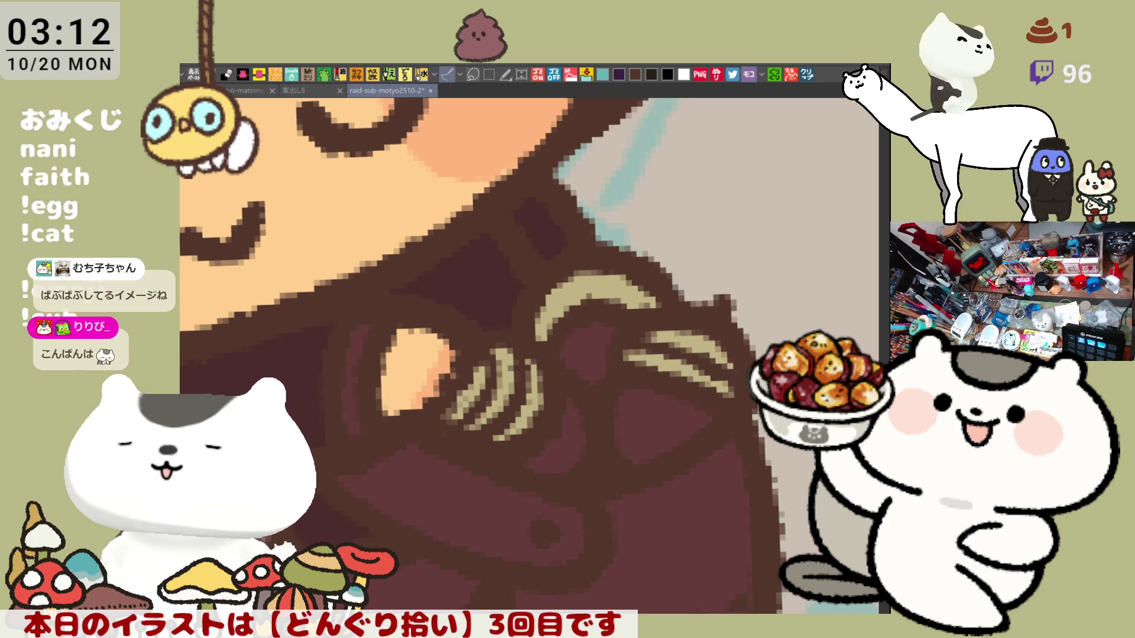
- Fill orange-brown acorn bodies under the caps and dab light highlights on them
{"action": "left_click_drag", "start_coordinate": [556, 437], "coordinate": [697, 408]}
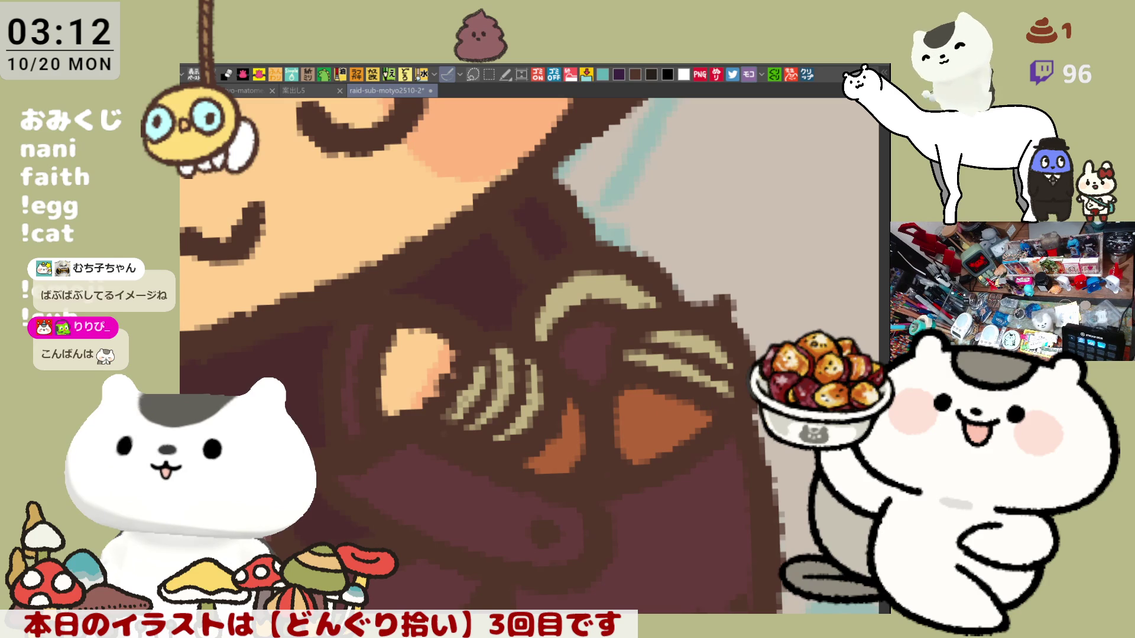
{"action": "left_click_drag", "start_coordinate": [597, 331], "coordinate": [573, 366]}
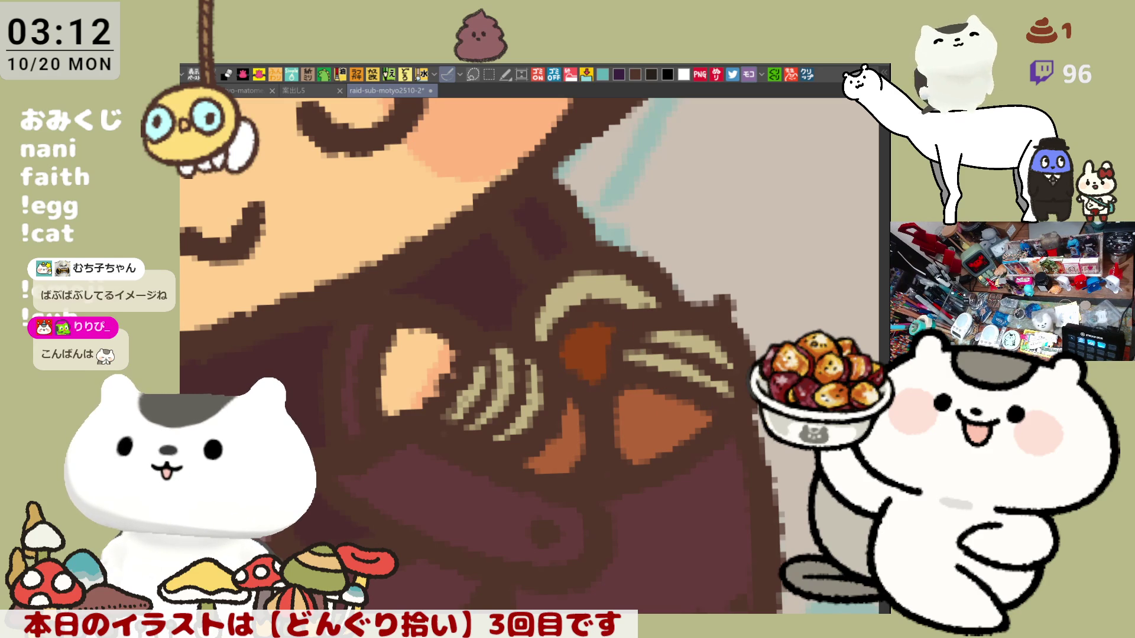
{"action": "left_click", "coordinate": [564, 433]}
{"action": "left_click", "coordinate": [641, 410]}
{"action": "left_click", "coordinate": [585, 350]}
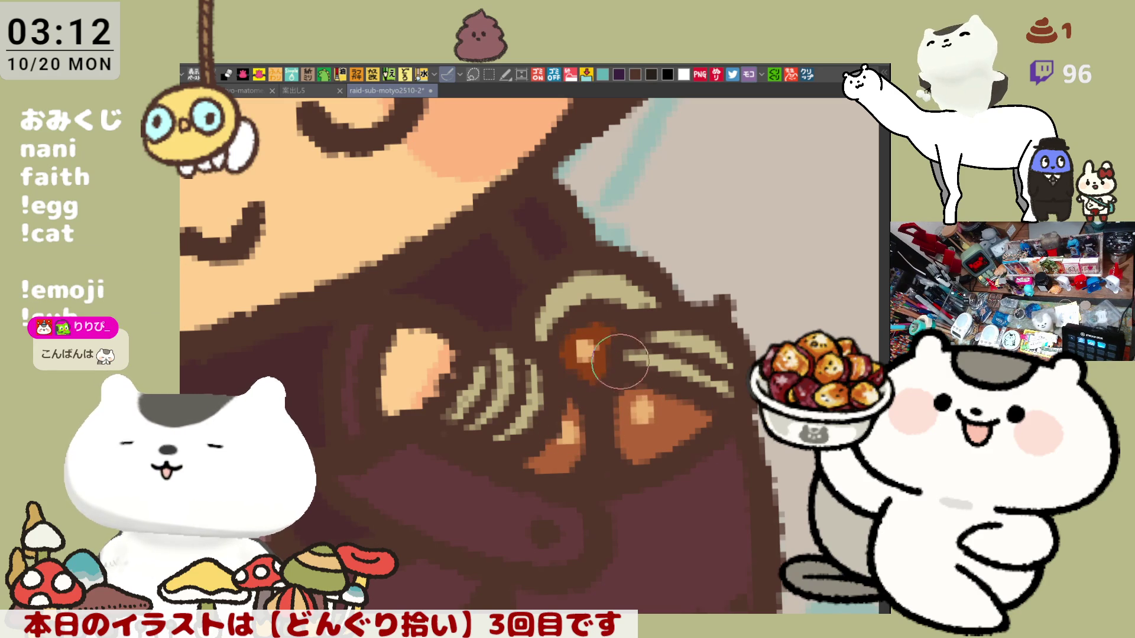
{"action": "left_click_drag", "start_coordinate": [585, 349], "coordinate": [598, 370]}
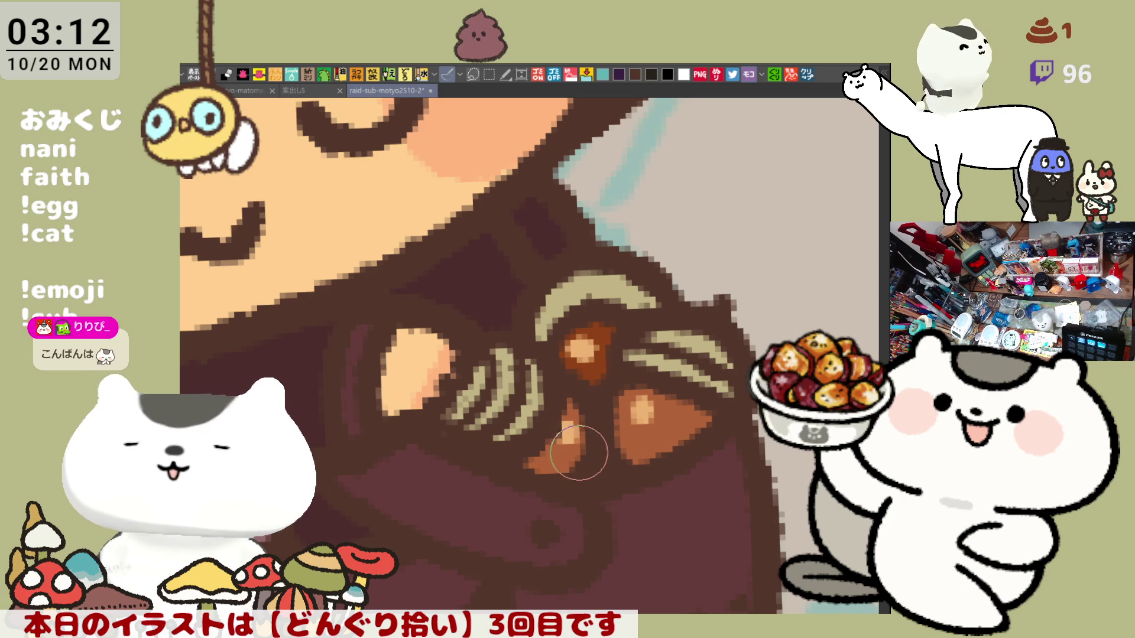
{"action": "left_click_drag", "start_coordinate": [578, 455], "coordinate": [629, 437]}
{"action": "scroll", "coordinate": [649, 438], "scroll_direction": "down", "scroll_amount": 2}
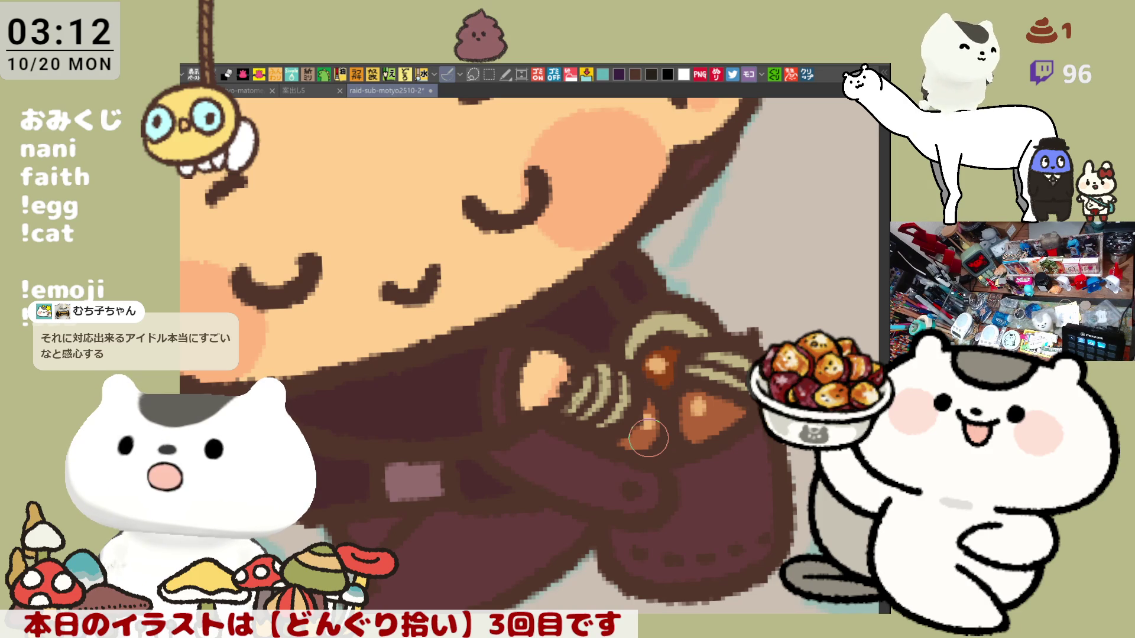
{"action": "scroll", "coordinate": [649, 439], "scroll_direction": "down", "scroll_amount": 1}
{"action": "scroll", "coordinate": [649, 439], "scroll_direction": "down", "scroll_amount": 1}
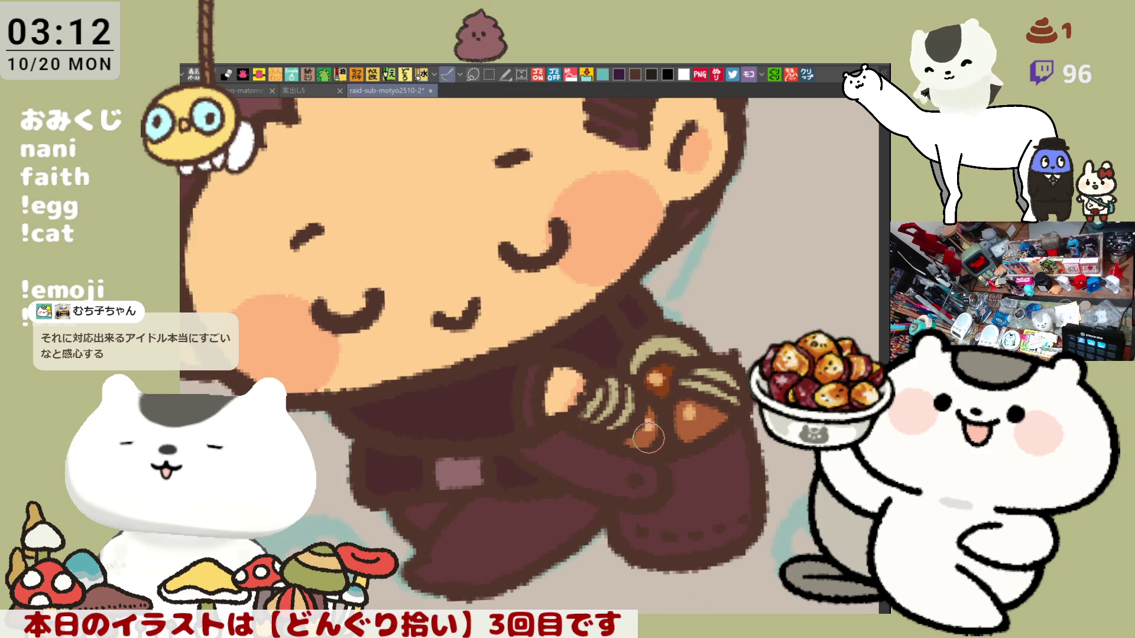
{"action": "scroll", "coordinate": [649, 438], "scroll_direction": "down", "scroll_amount": 1}
{"action": "scroll", "coordinate": [649, 439], "scroll_direction": "up", "scroll_amount": 2}
{"action": "scroll", "coordinate": [649, 438], "scroll_direction": "up", "scroll_amount": 1}
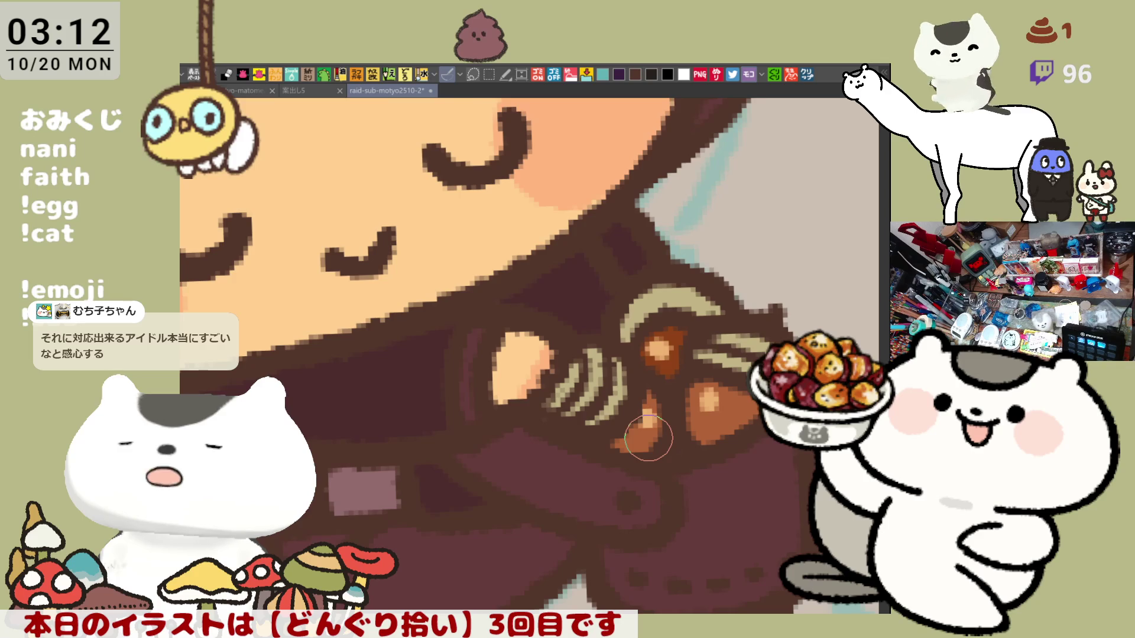
{"action": "scroll", "coordinate": [648, 438], "scroll_direction": "down", "scroll_amount": 1}
{"action": "scroll", "coordinate": [639, 435], "scroll_direction": "down", "scroll_amount": 1}
{"action": "scroll", "coordinate": [639, 436], "scroll_direction": "up", "scroll_amount": 1}
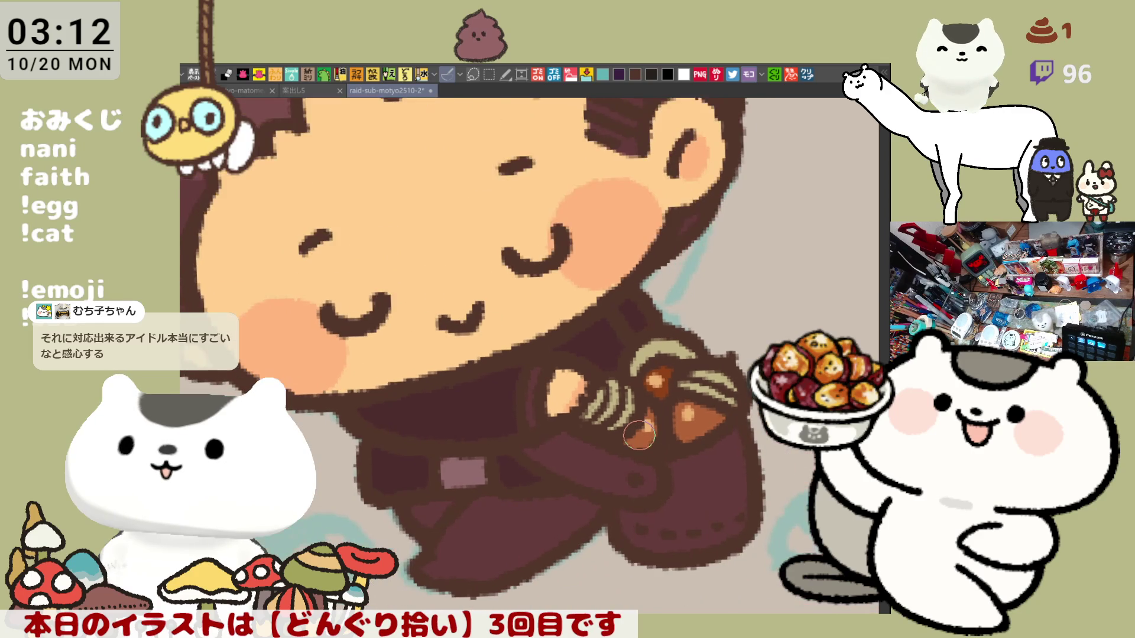
{"action": "scroll", "coordinate": [639, 436], "scroll_direction": "up", "scroll_amount": 1}
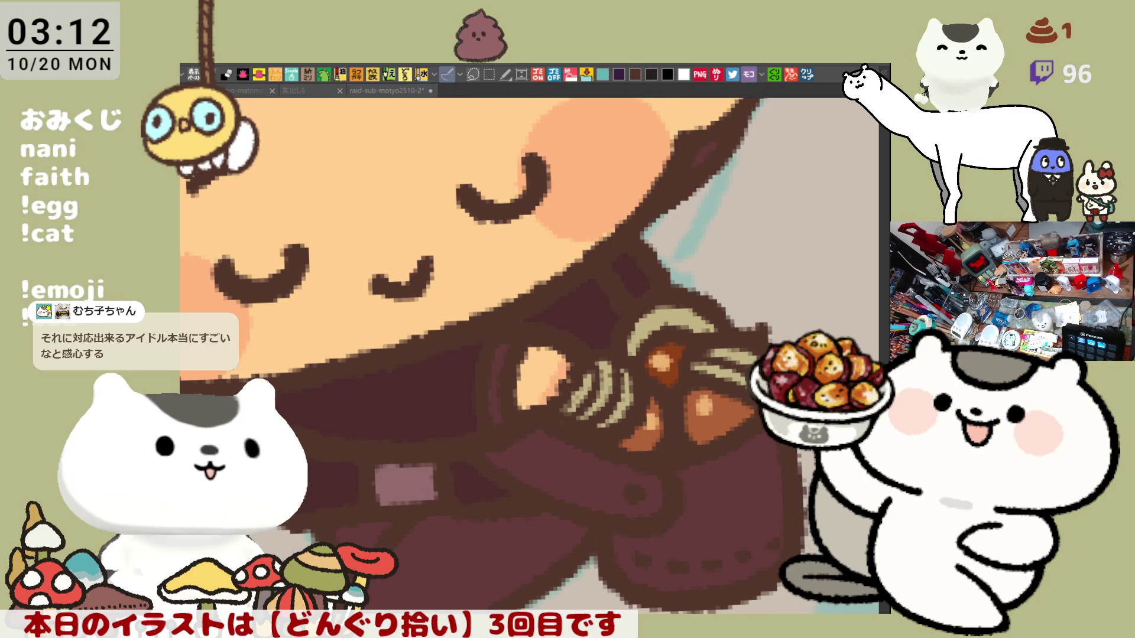
- Draw a short thin dark vertical line just left of the fist
{"action": "left_click_drag", "start_coordinate": [497, 421], "coordinate": [494, 371]}
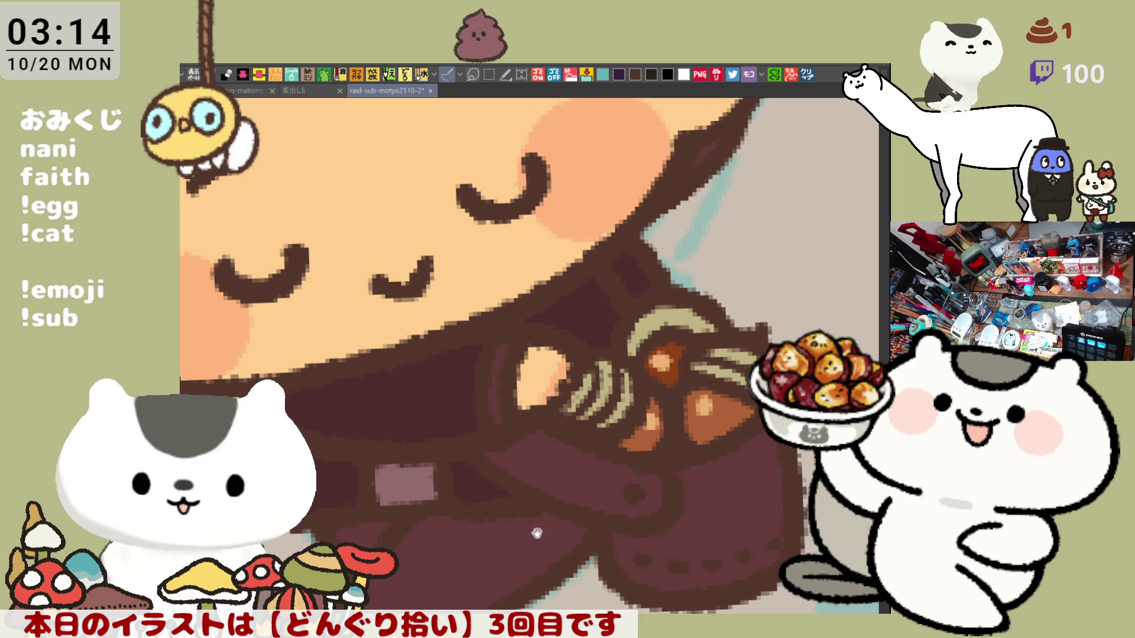
- Bucket-fill the garment area below the belt navy, then refill it darker brown
{"action": "left_click_drag", "start_coordinate": [567, 504], "coordinate": [552, 416]}
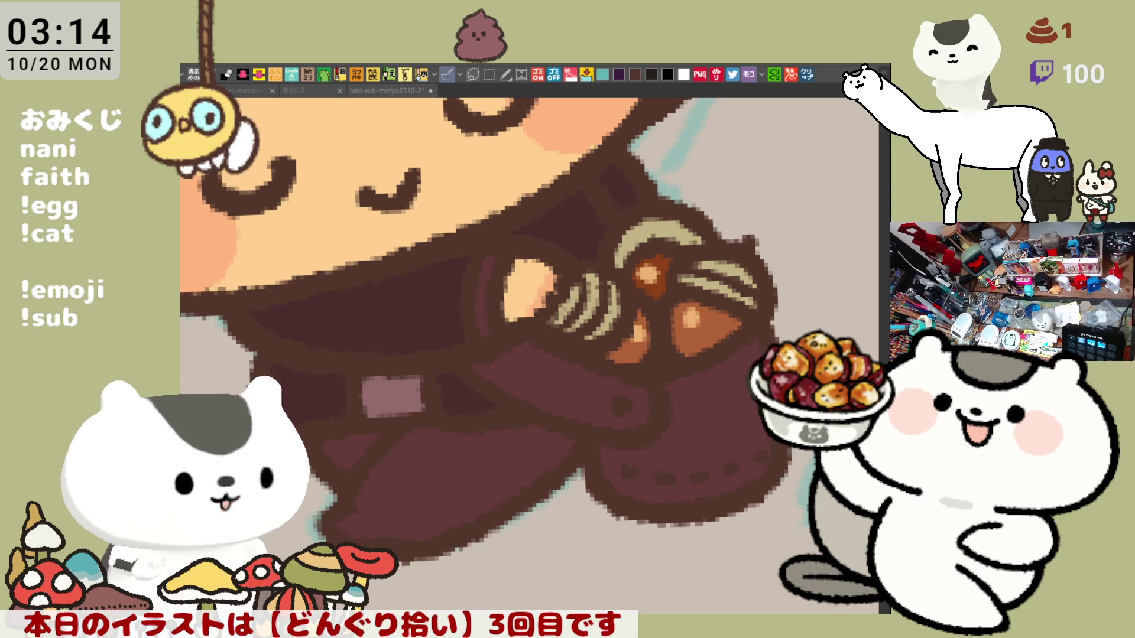
{"action": "left_click", "coordinate": [402, 487]}
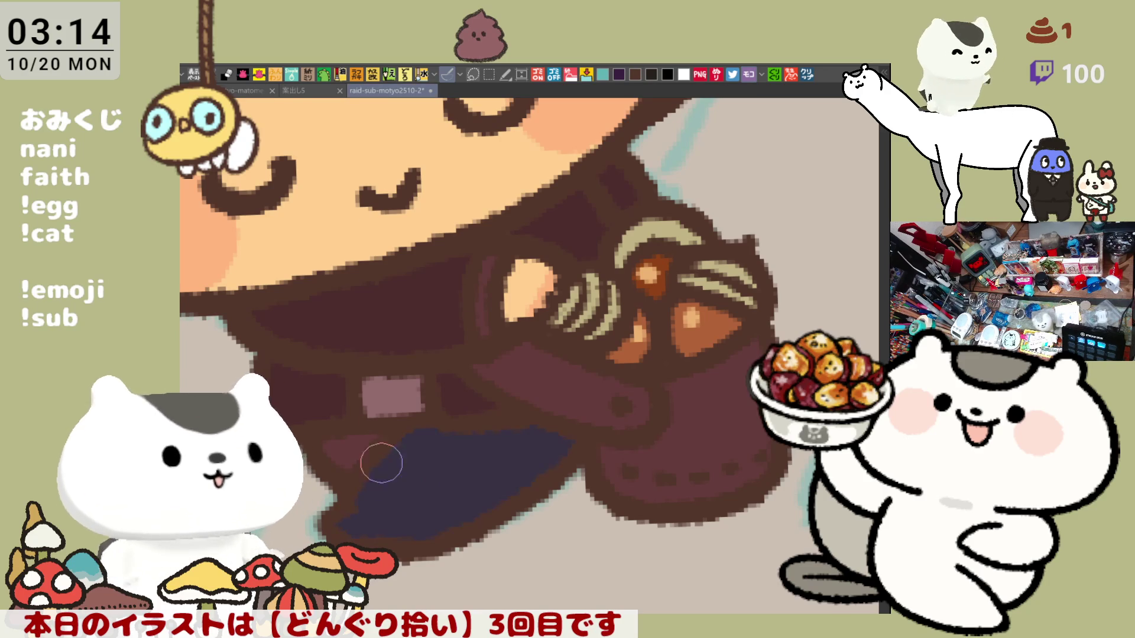
{"action": "left_click", "coordinate": [363, 434]}
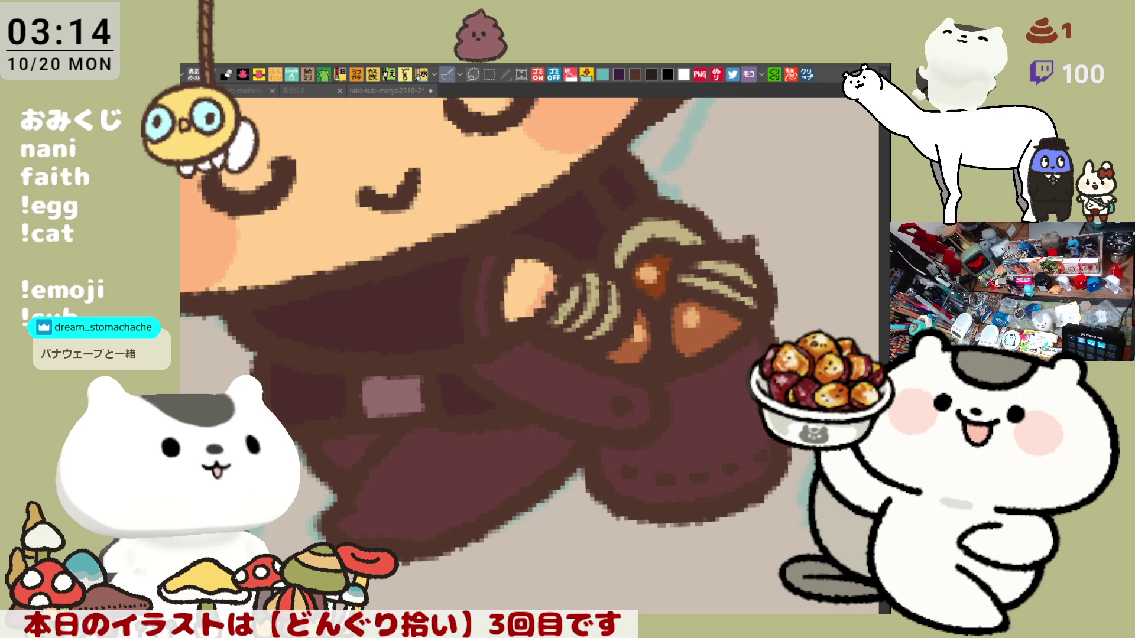
{"action": "left_click", "coordinate": [435, 461]}
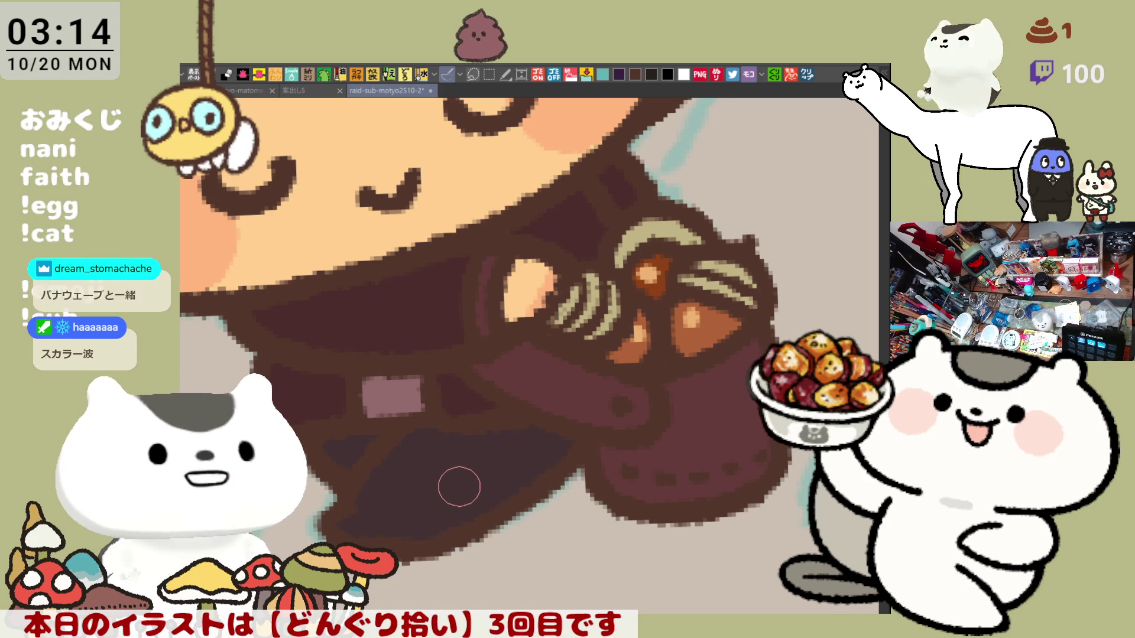
{"action": "scroll", "coordinate": [459, 486], "scroll_direction": "down", "scroll_amount": 1}
{"action": "scroll", "coordinate": [458, 486], "scroll_direction": "down", "scroll_amount": 1}
{"action": "scroll", "coordinate": [458, 487], "scroll_direction": "down", "scroll_amount": 1}
{"action": "scroll", "coordinate": [459, 487], "scroll_direction": "down", "scroll_amount": 1}
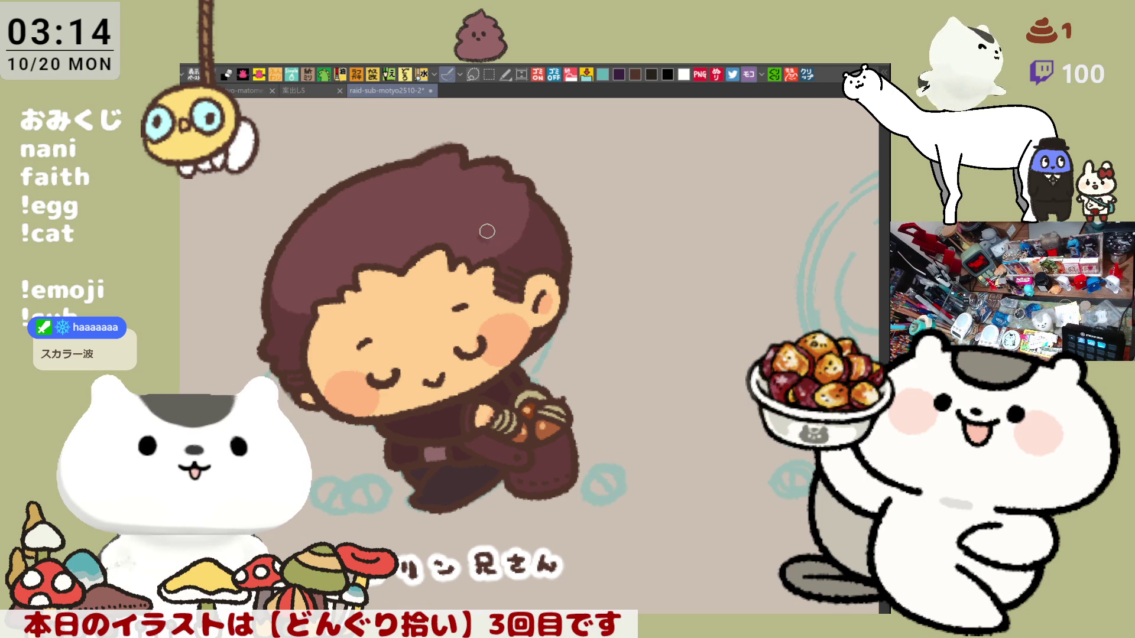
- Brush small dark hatch strokes on the top and left side of the hair
{"action": "left_click_drag", "start_coordinate": [499, 228], "coordinate": [495, 238]}
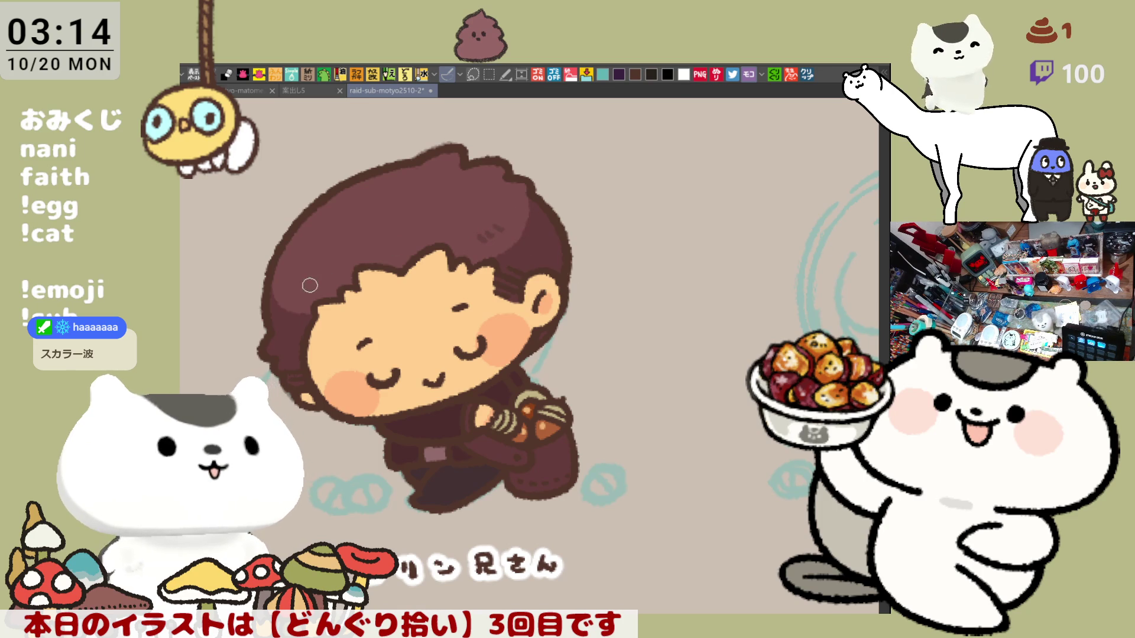
{"action": "left_click_drag", "start_coordinate": [302, 287], "coordinate": [312, 291]}
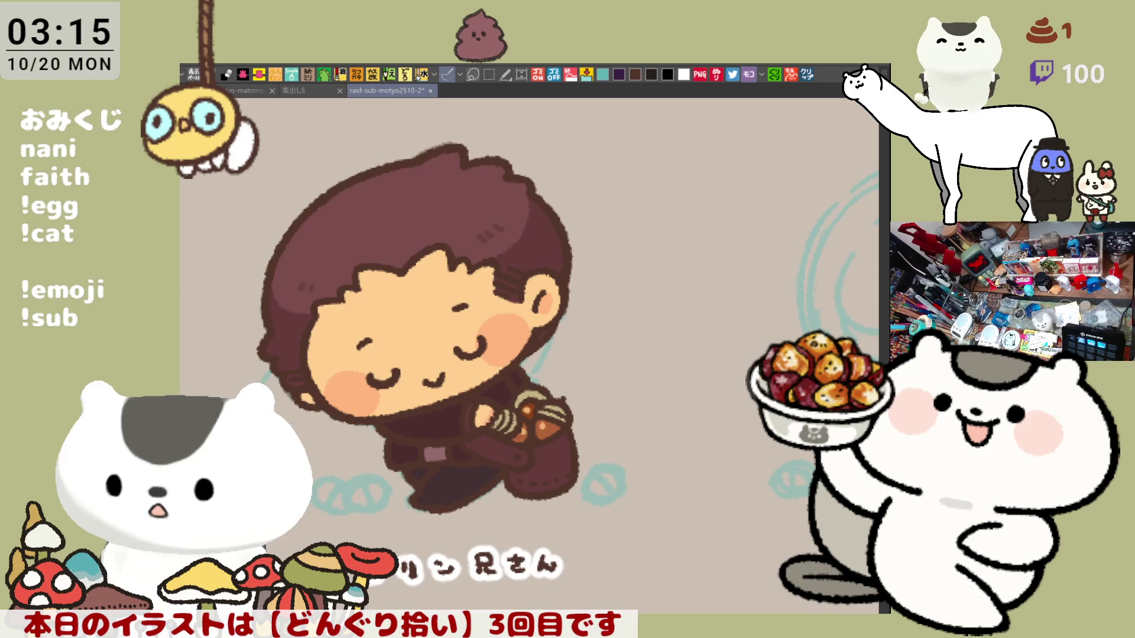
{"action": "mouse_move", "coordinate": [454, 410]}
{"action": "left_mouse_down"}
{"action": "mouse_move", "coordinate": [601, 416]}
{"action": "mouse_move", "coordinate": [566, 487]}
{"action": "left_mouse_up"}
{"action": "scroll", "coordinate": [626, 515], "scroll_direction": "up", "scroll_amount": 3}
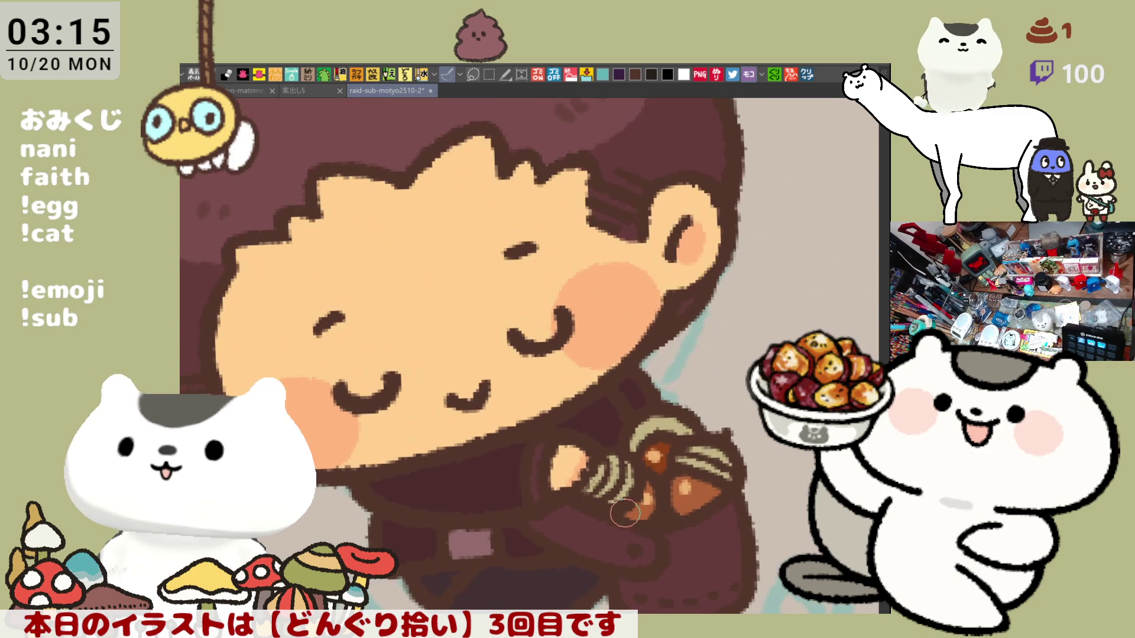
{"action": "scroll", "coordinate": [625, 514], "scroll_direction": "down", "scroll_amount": 3}
{"action": "scroll", "coordinate": [624, 513], "scroll_direction": "up", "scroll_amount": 1}
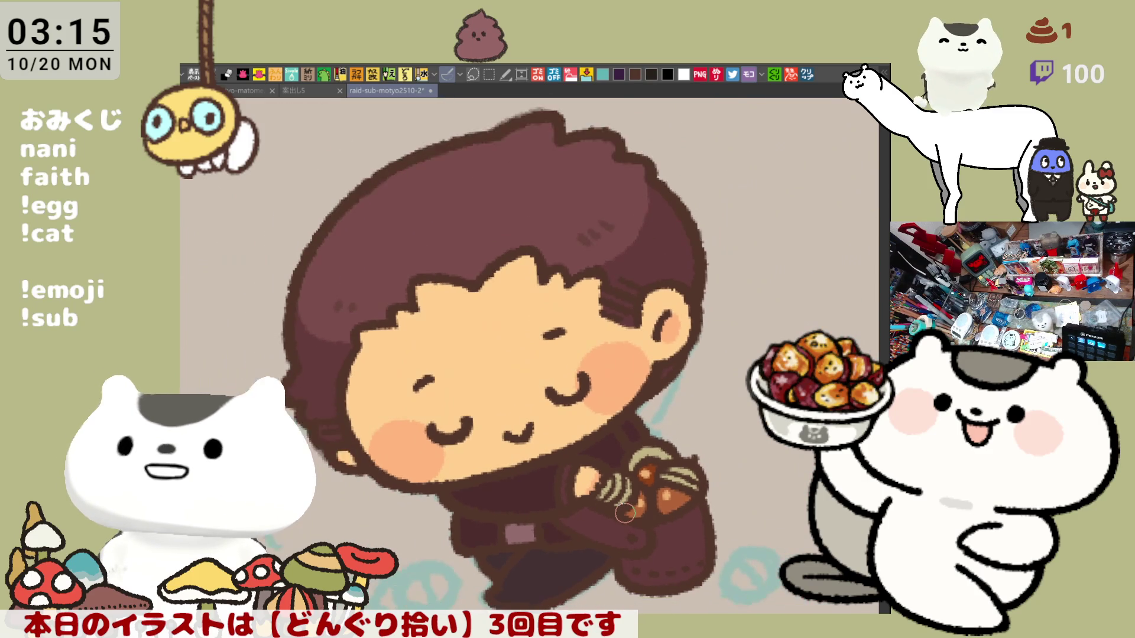
{"action": "scroll", "coordinate": [625, 513], "scroll_direction": "up", "scroll_amount": 2}
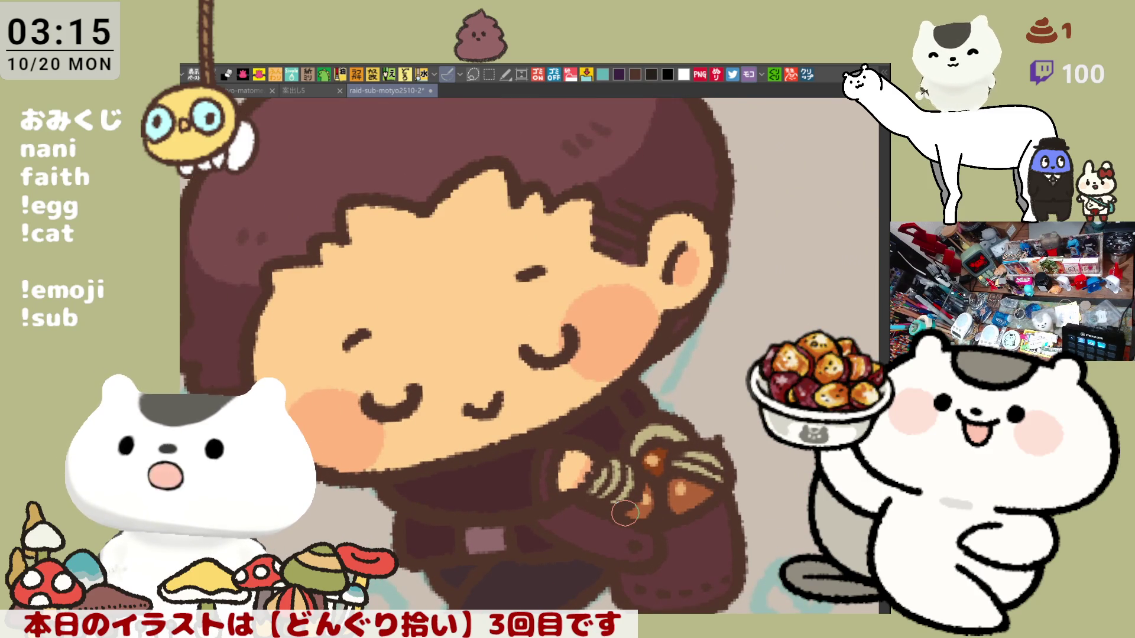
{"action": "scroll", "coordinate": [624, 514], "scroll_direction": "down", "scroll_amount": 1}
{"action": "left_click_drag", "start_coordinate": [625, 513], "coordinate": [663, 301]}
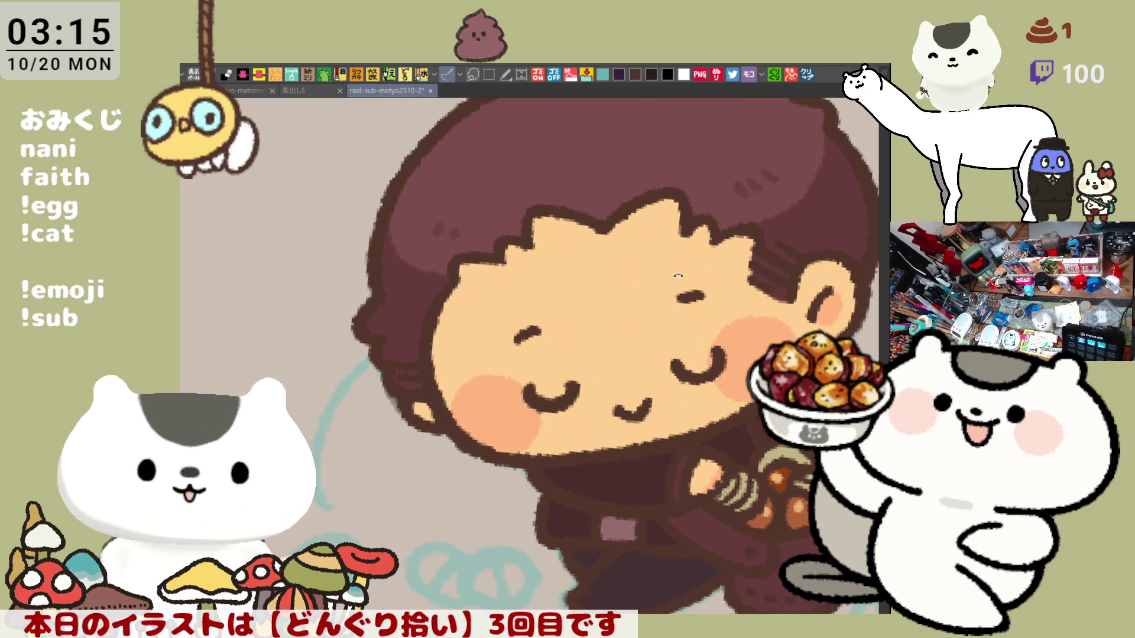
{"action": "key", "text": "asciicircum"}
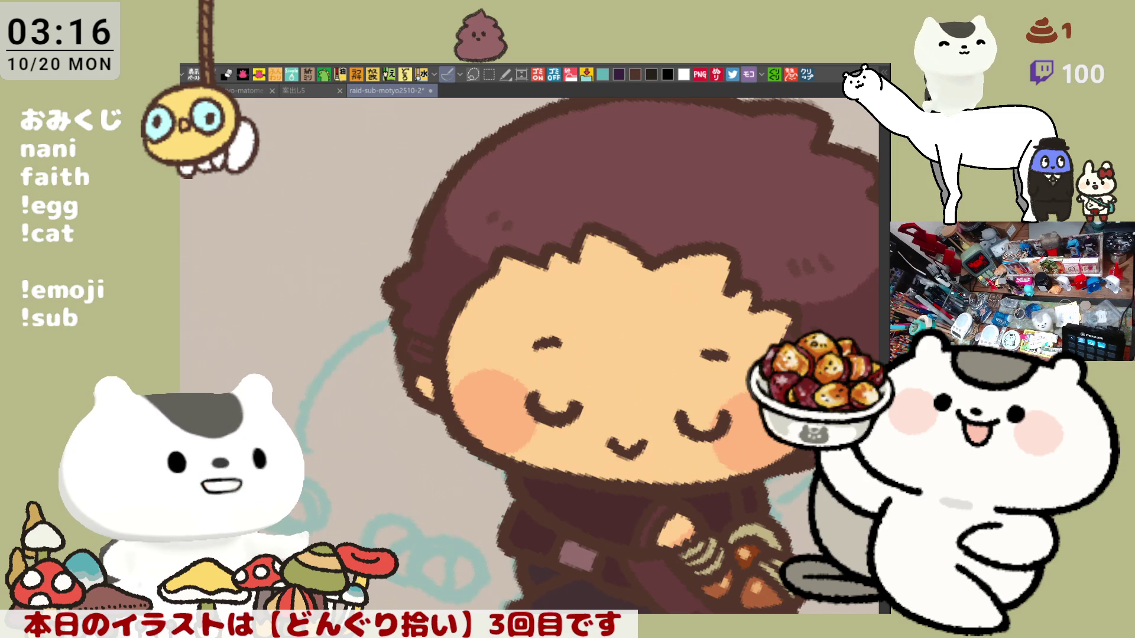
- Paste the marshmallow question card into a new document from the clipboard
{"action": "key", "text": "alt+Tab"}
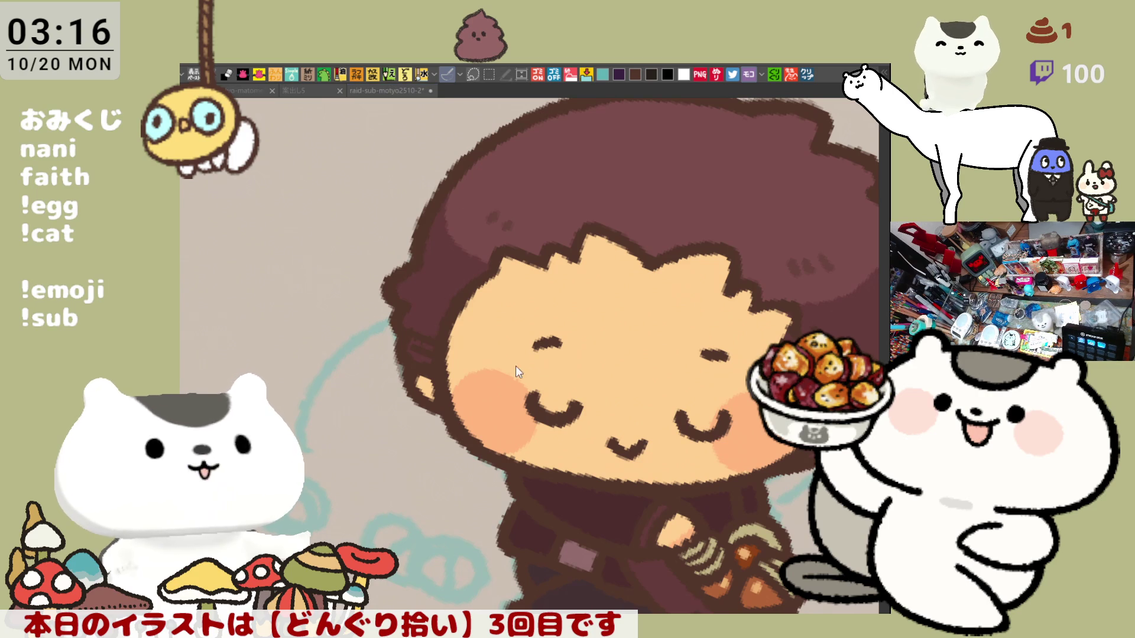
{"action": "key", "text": "alt+Tab"}
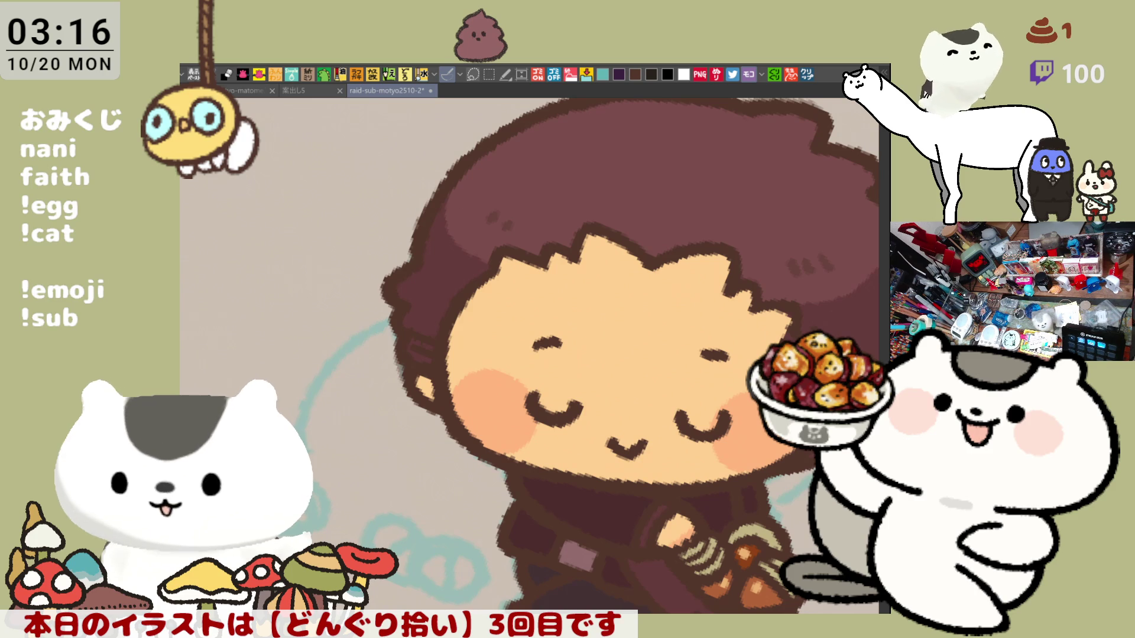
{"action": "left_click", "coordinate": [810, 75]}
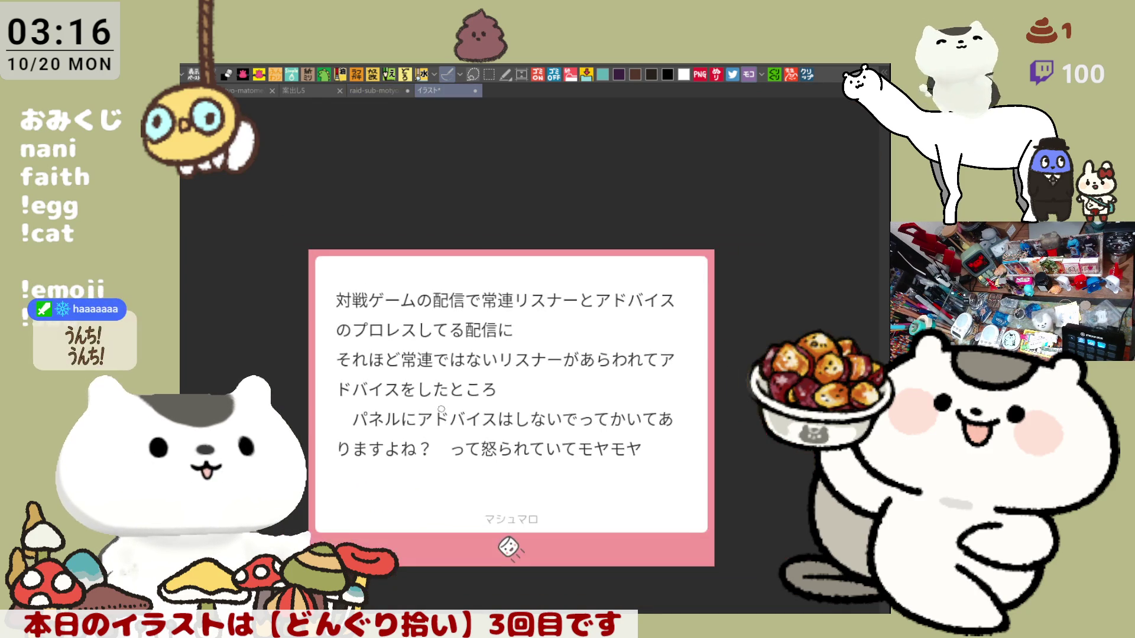
- Draw pink opening and closing brackets around the advice text on the card
{"action": "scroll", "coordinate": [437, 402], "scroll_direction": "up", "scroll_amount": 2}
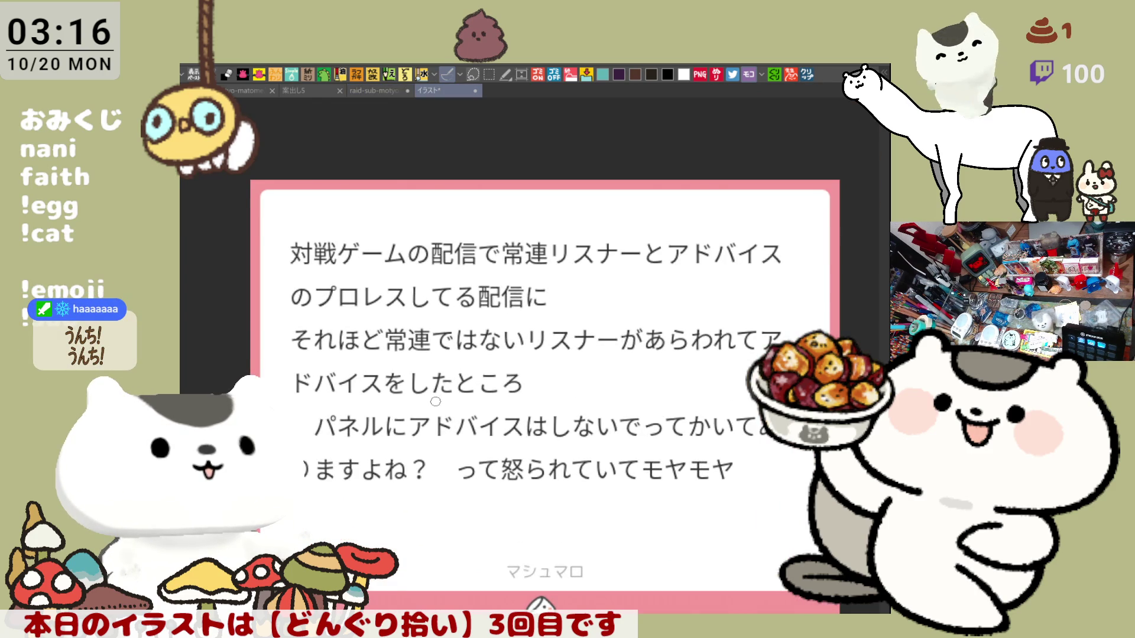
{"action": "scroll", "coordinate": [436, 402], "scroll_direction": "down", "scroll_amount": 1}
{"action": "scroll", "coordinate": [472, 349], "scroll_direction": "down", "scroll_amount": 1}
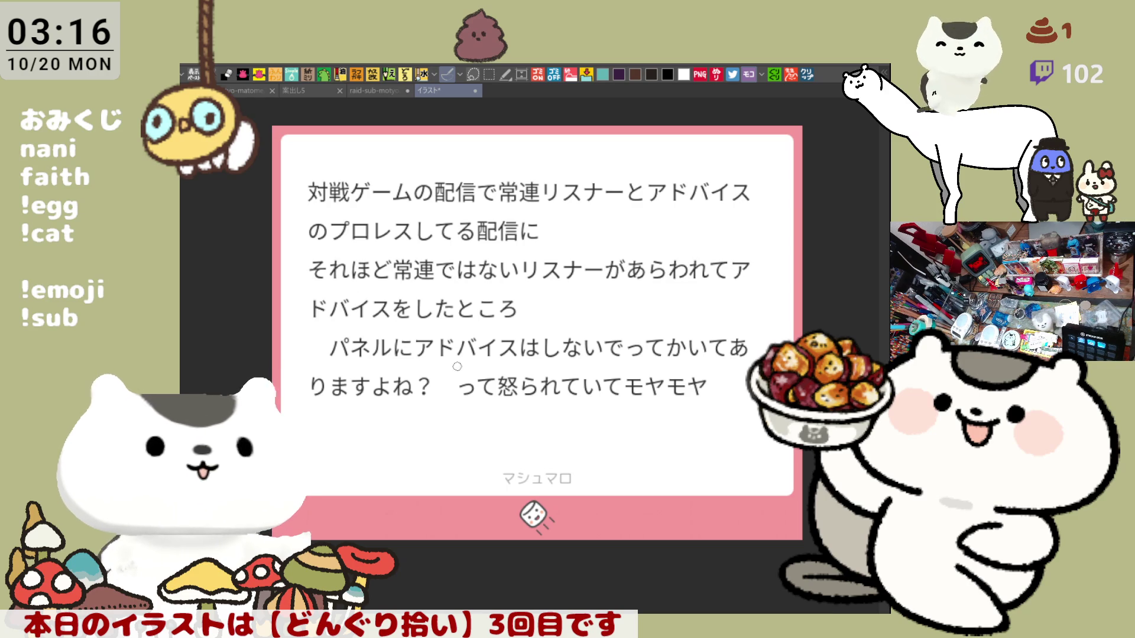
{"action": "left_click_drag", "start_coordinate": [295, 249], "coordinate": [322, 249]}
{"action": "left_click_drag", "start_coordinate": [394, 327], "coordinate": [376, 326]}
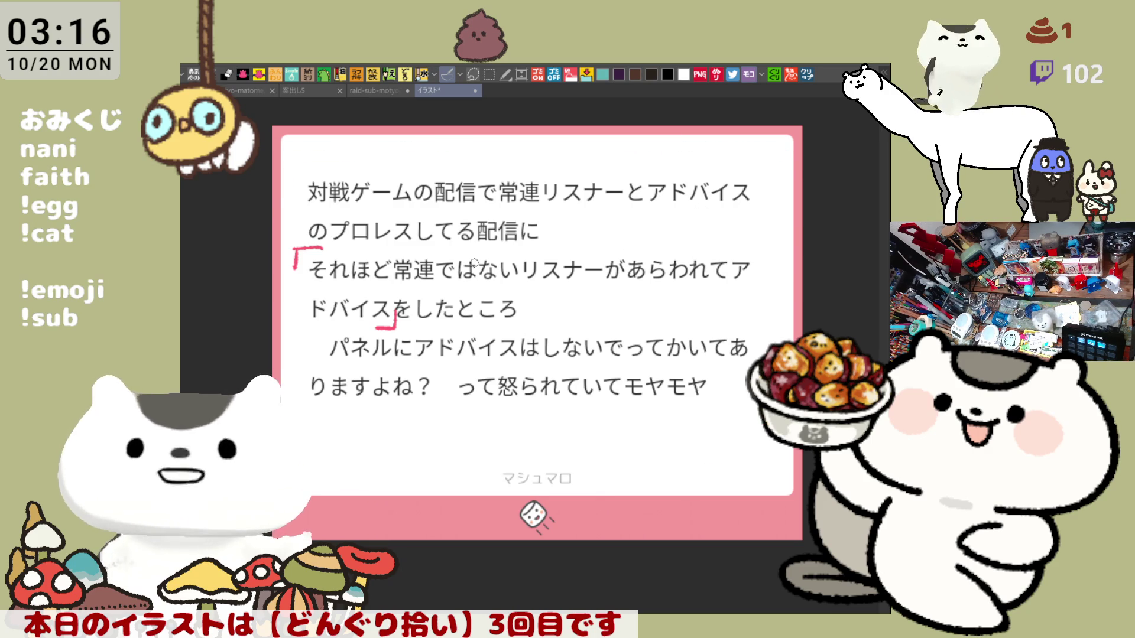
- Underline the third line and start of the fourth line in pink, then close the card
{"action": "left_click_drag", "start_coordinate": [361, 271], "coordinate": [401, 260]}
{"action": "key", "text": "ctrl+z"}
{"action": "left_click_drag", "start_coordinate": [626, 231], "coordinate": [305, 246]}
{"action": "key", "text": "ctrl+z"}
{"action": "left_click_drag", "start_coordinate": [272, 343], "coordinate": [307, 341]}
{"action": "left_click_drag", "start_coordinate": [277, 278], "coordinate": [798, 220]}
{"action": "key", "text": "ctrl+z"}
{"action": "left_click_drag", "start_coordinate": [695, 372], "coordinate": [685, 345]}
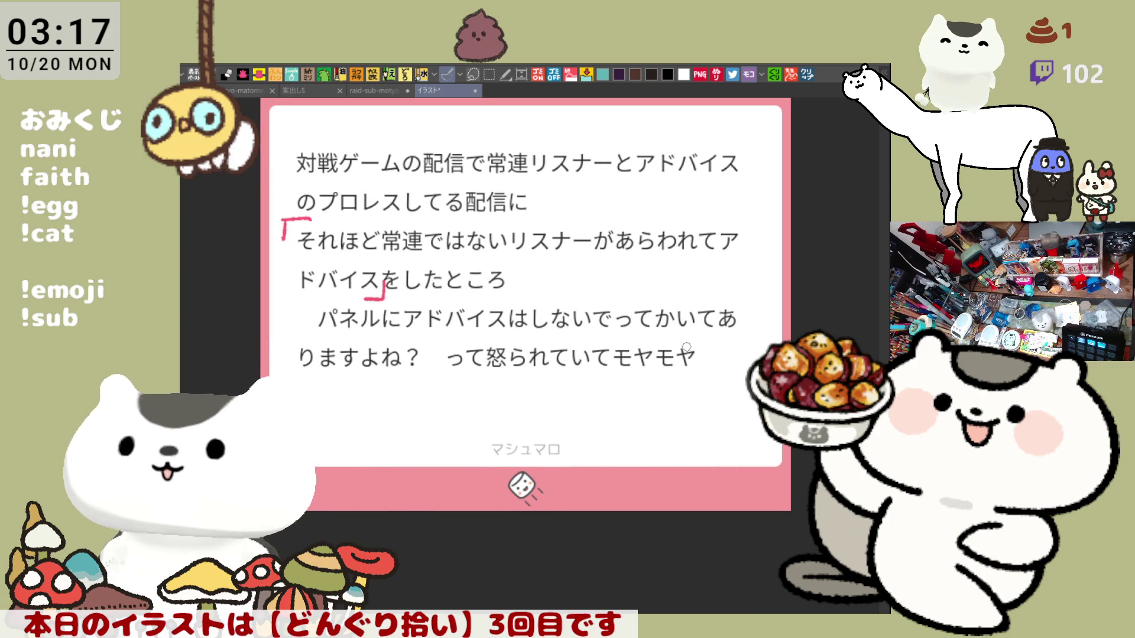
{"action": "left_click_drag", "start_coordinate": [374, 288], "coordinate": [398, 310]}
{"action": "left_click_drag", "start_coordinate": [312, 272], "coordinate": [811, 274]}
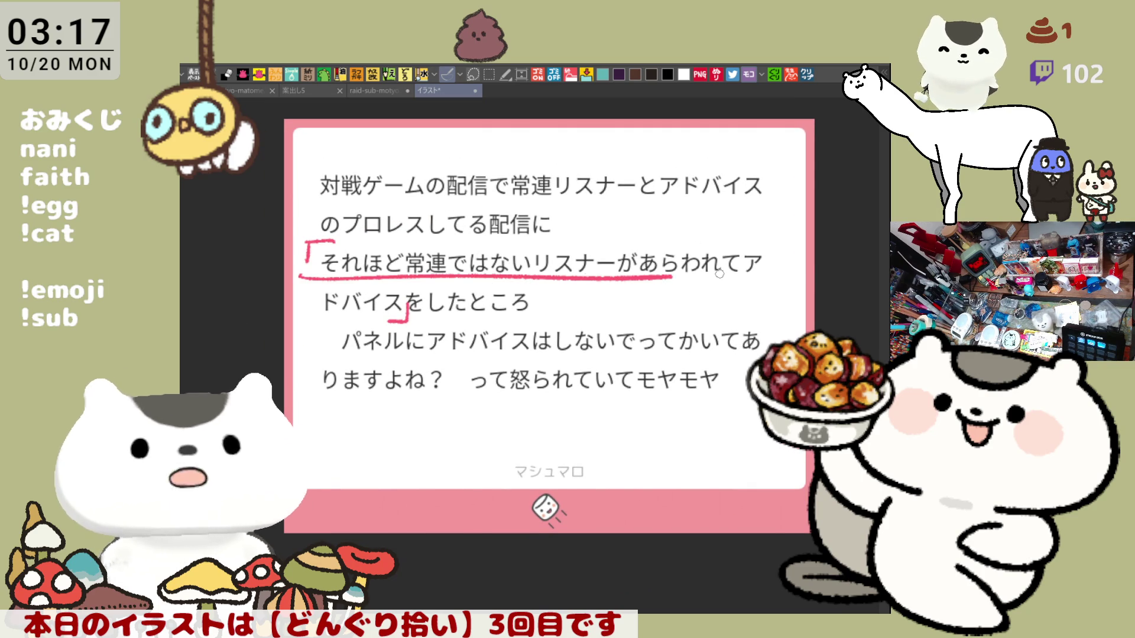
{"action": "left_click_drag", "start_coordinate": [317, 324], "coordinate": [394, 324]}
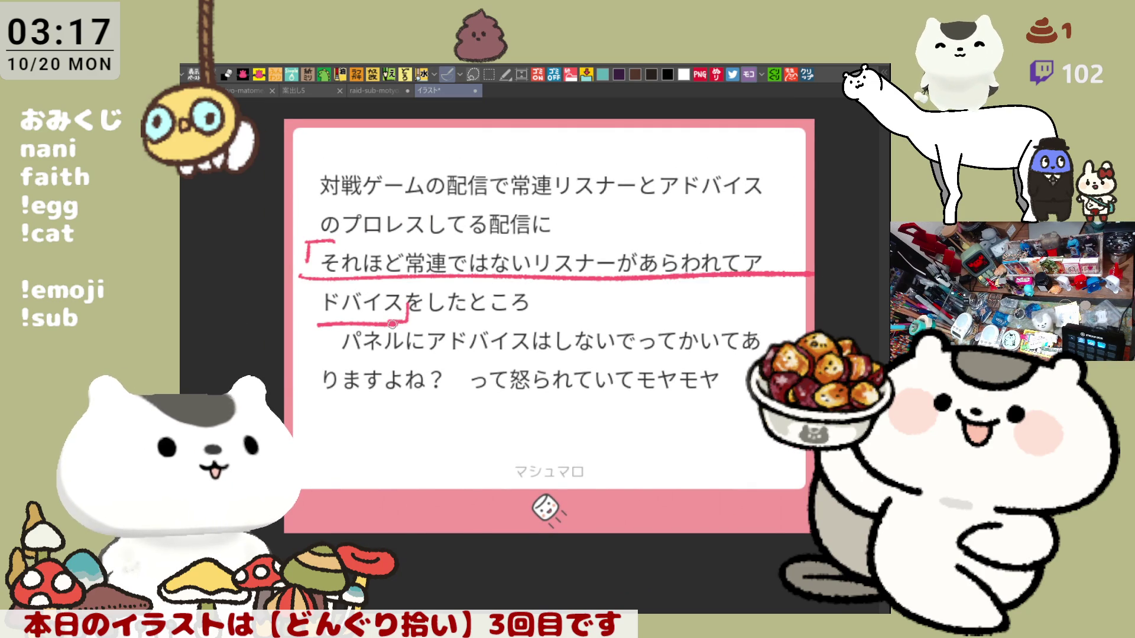
{"action": "left_click", "coordinate": [473, 87]}
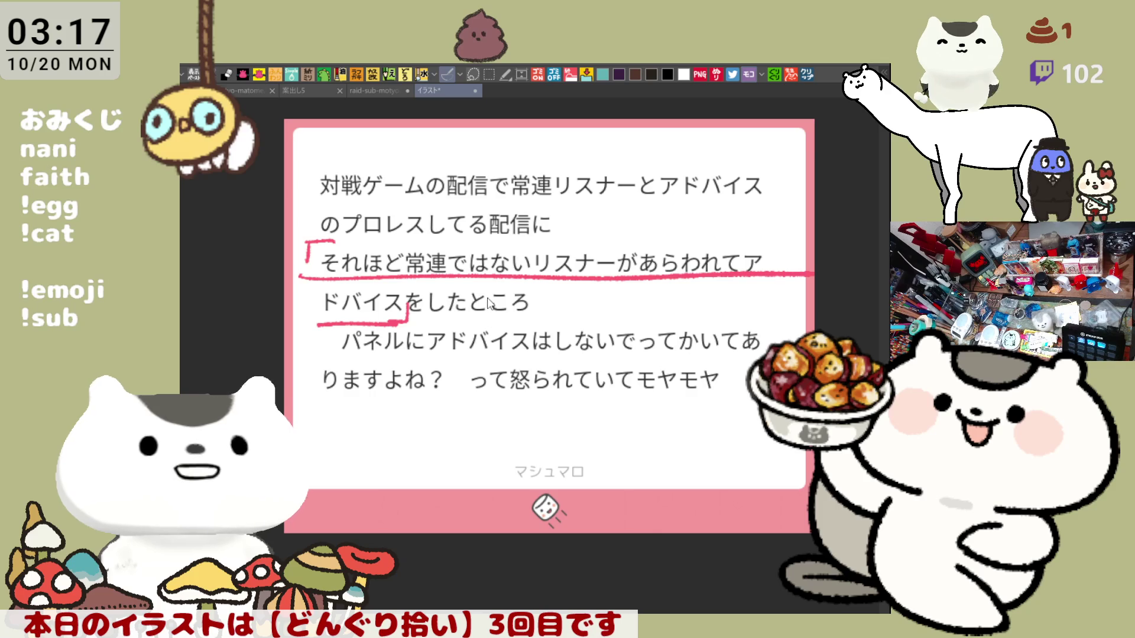
{"action": "scroll", "coordinate": [460, 386], "scroll_direction": "down", "scroll_amount": 3}
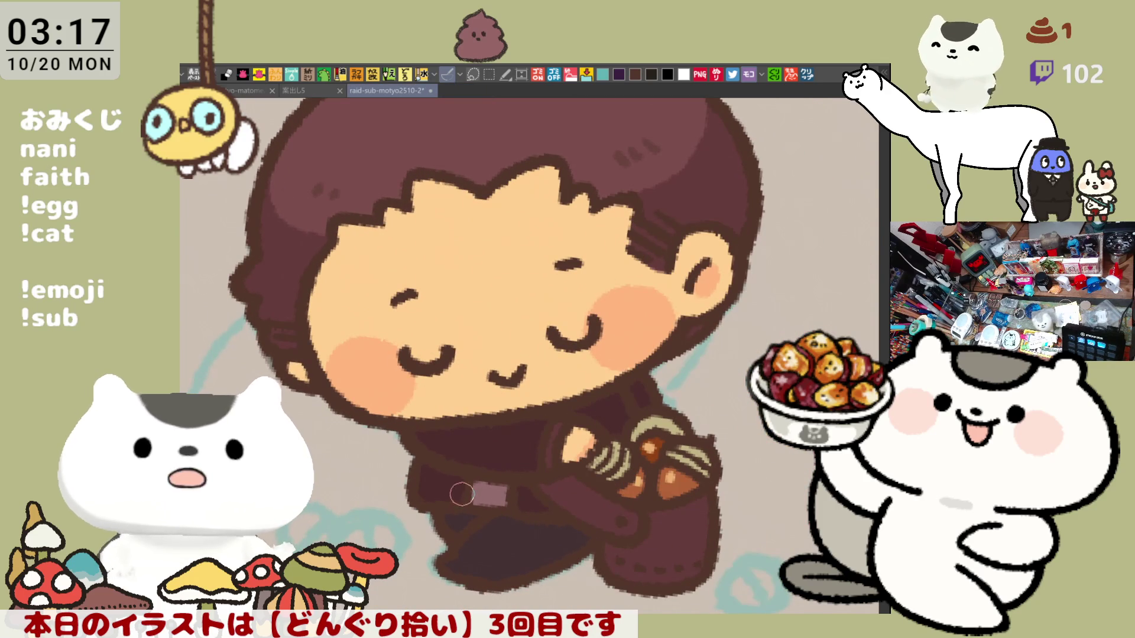
- Paint the acorn bucket below the child's hand solid grey
{"action": "scroll", "coordinate": [462, 498], "scroll_direction": "right", "scroll_amount": 3}
{"action": "scroll", "coordinate": [462, 498], "scroll_direction": "down", "scroll_amount": 1}
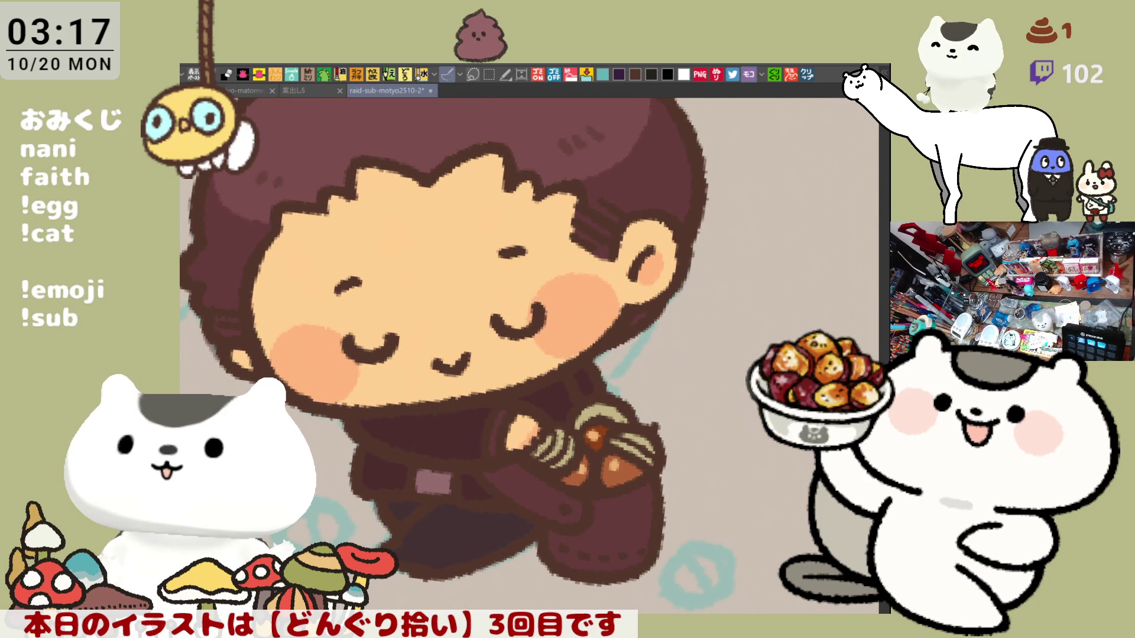
{"action": "mouse_move", "coordinate": [491, 475]}
{"action": "left_mouse_down"}
{"action": "mouse_move", "coordinate": [550, 495]}
{"action": "mouse_move", "coordinate": [641, 565]}
{"action": "left_mouse_up"}
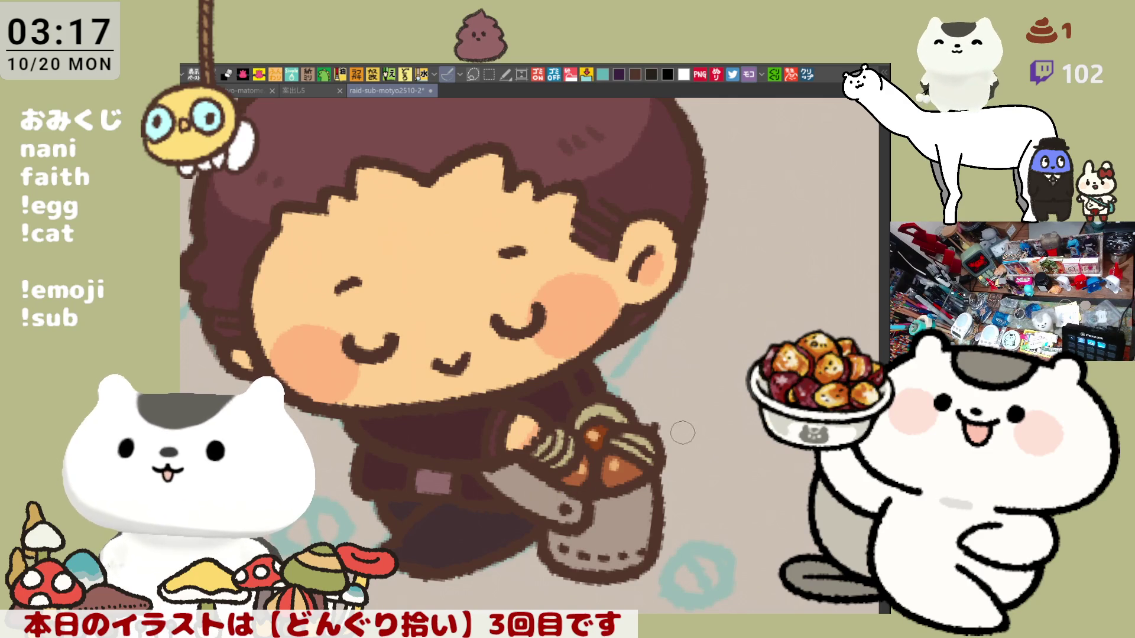
{"action": "left_click_drag", "start_coordinate": [677, 450], "coordinate": [703, 357]}
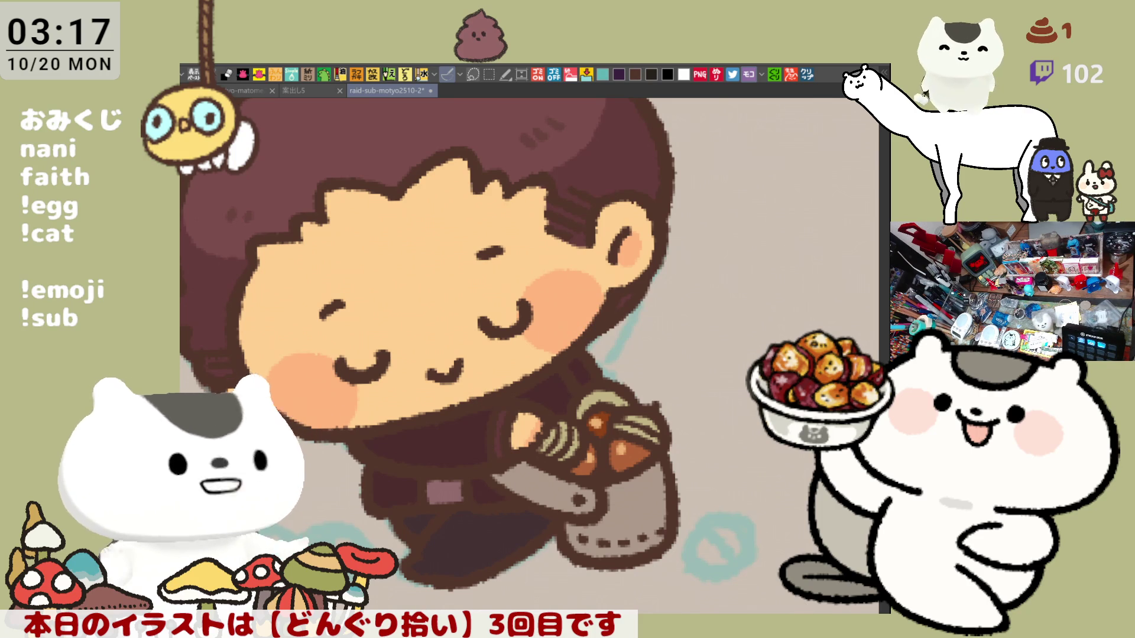
- Rotate the canvas view back and forth to check the grey bucket
{"action": "key", "text": "minus"}
{"action": "key", "text": "asciicircum"}
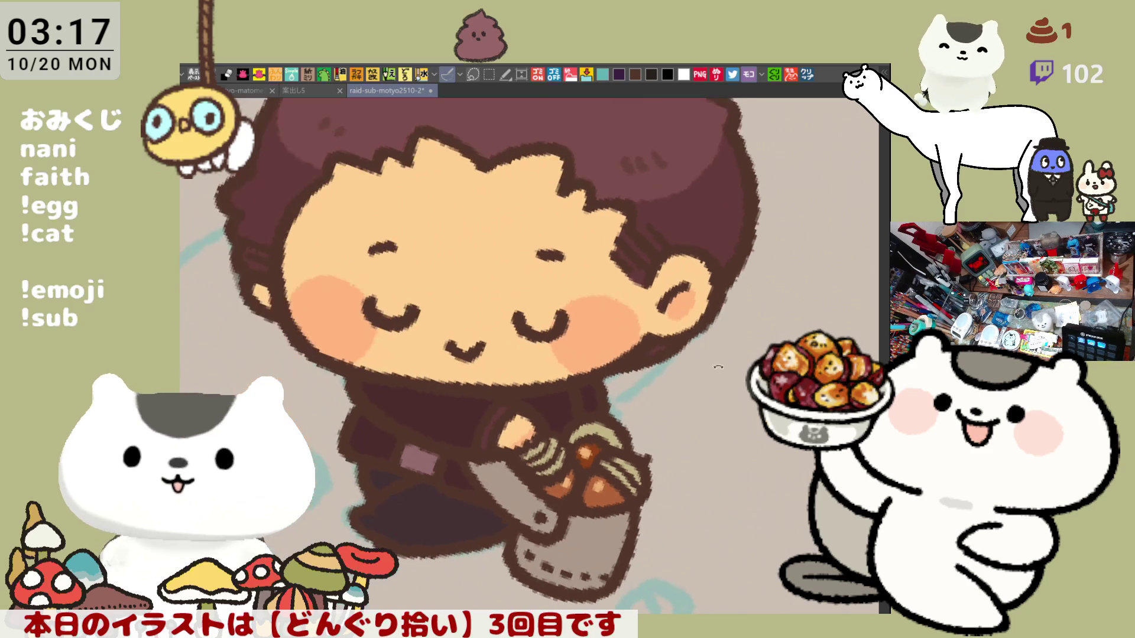
{"action": "key", "text": "asciicircum"}
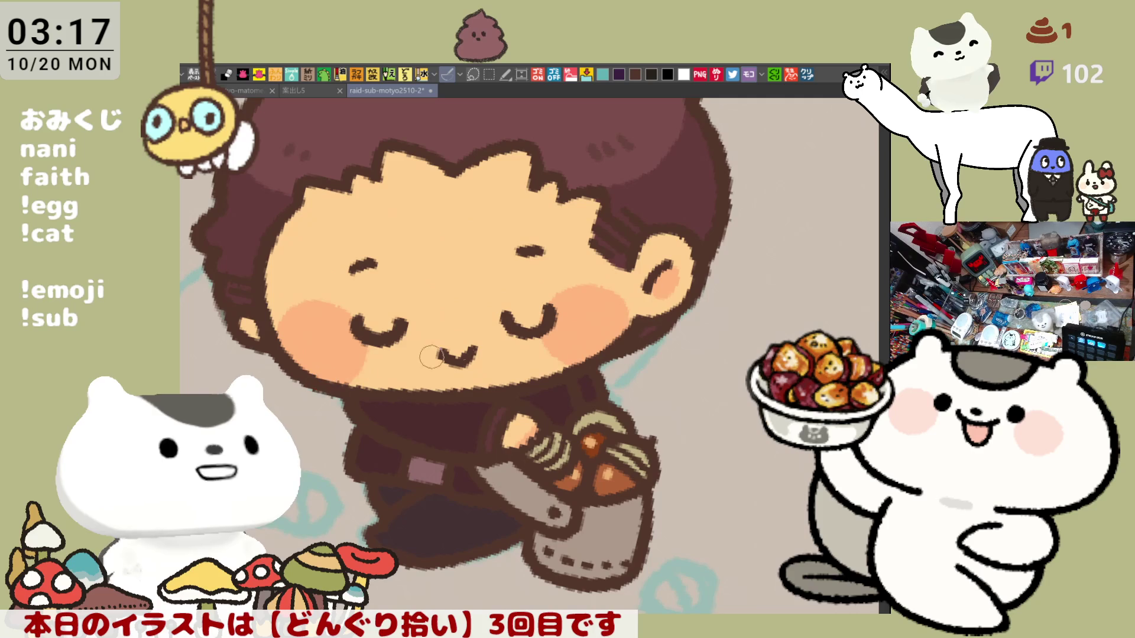
{"action": "key", "text": "minus"}
{"action": "key", "text": "asciicircum"}
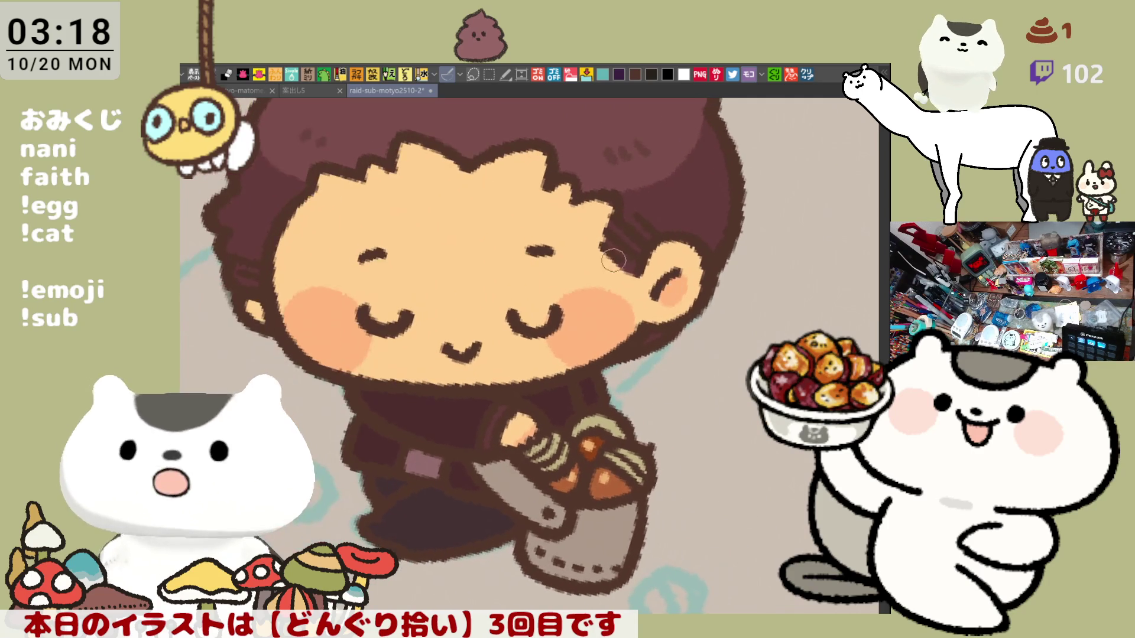
{"action": "scroll", "coordinate": [604, 405], "scroll_direction": "up", "scroll_amount": 2}
{"action": "key", "text": "minus"}
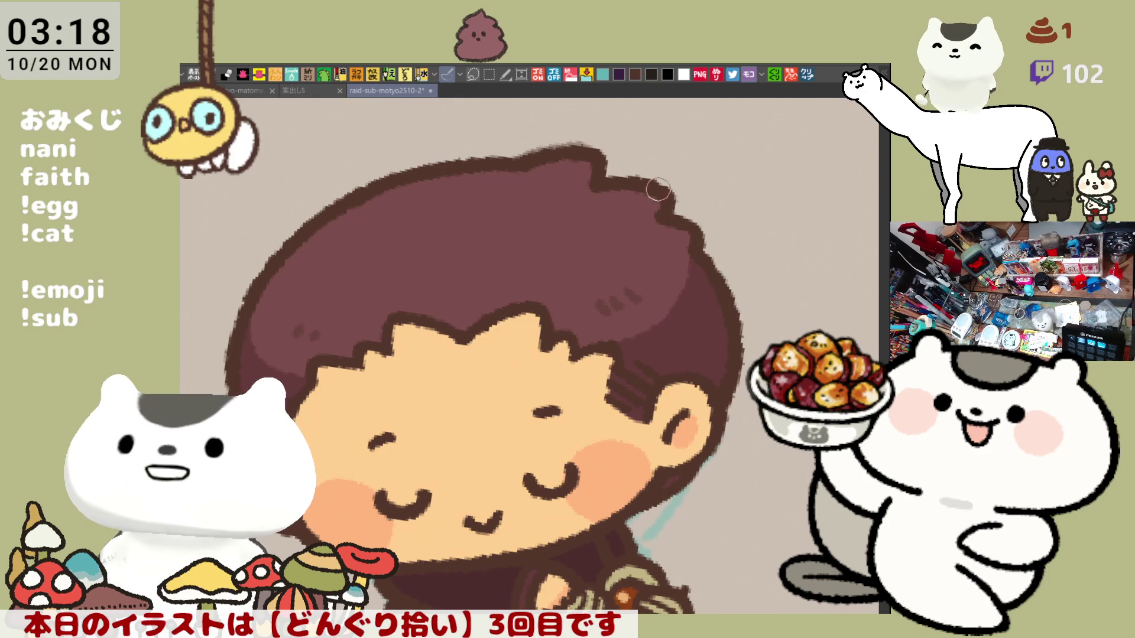
- Add a light highlight stroke to the boy's brown hair, then zoom out to the whole character and caption
{"action": "mouse_move", "coordinate": [659, 191]}
{"action": "left_mouse_down"}
{"action": "mouse_move", "coordinate": [550, 347]}
{"action": "mouse_move", "coordinate": [580, 380]}
{"action": "left_mouse_up"}
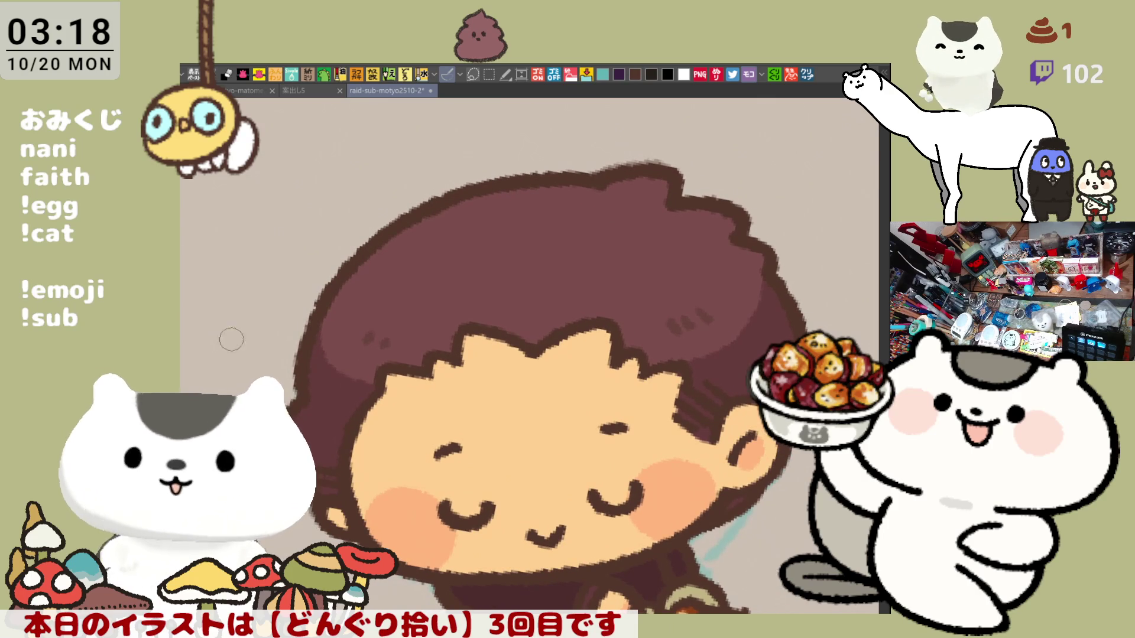
{"action": "left_click", "coordinate": [581, 256]}
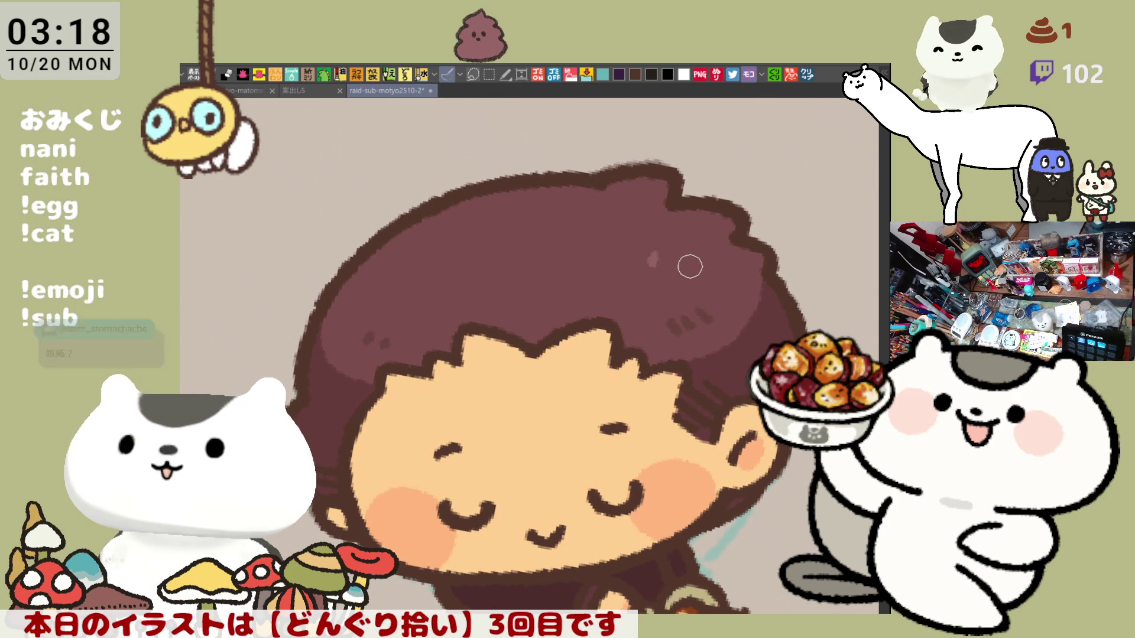
{"action": "mouse_move", "coordinate": [678, 247]}
{"action": "left_mouse_down"}
{"action": "mouse_move", "coordinate": [676, 268]}
{"action": "mouse_move", "coordinate": [663, 243]}
{"action": "mouse_move", "coordinate": [692, 266]}
{"action": "left_mouse_up"}
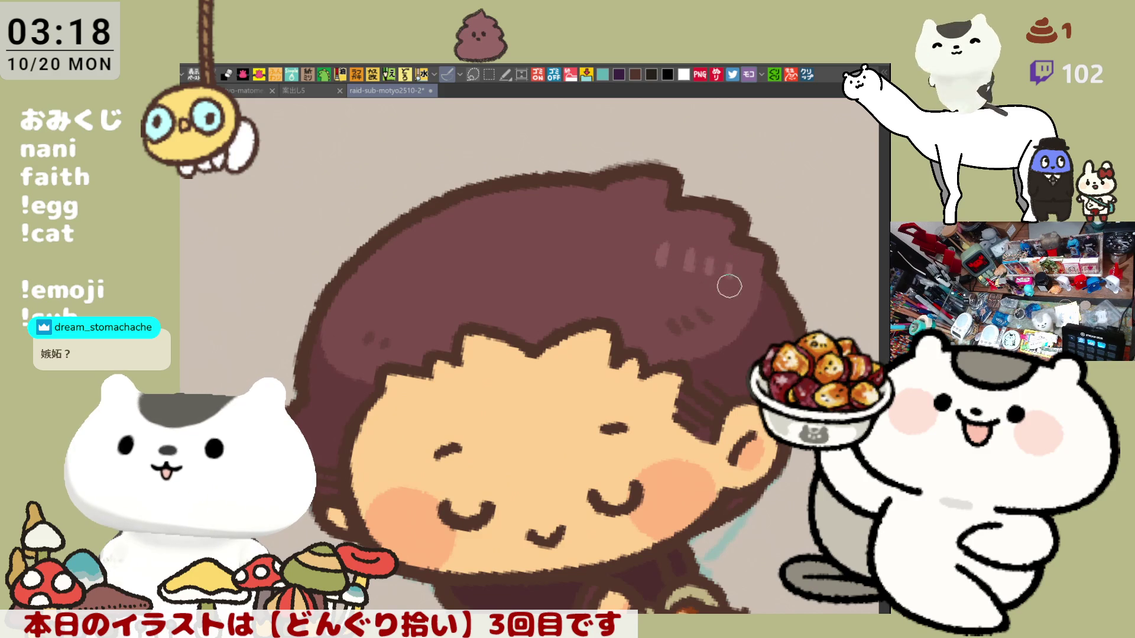
{"action": "left_click_drag", "start_coordinate": [712, 323], "coordinate": [542, 288]}
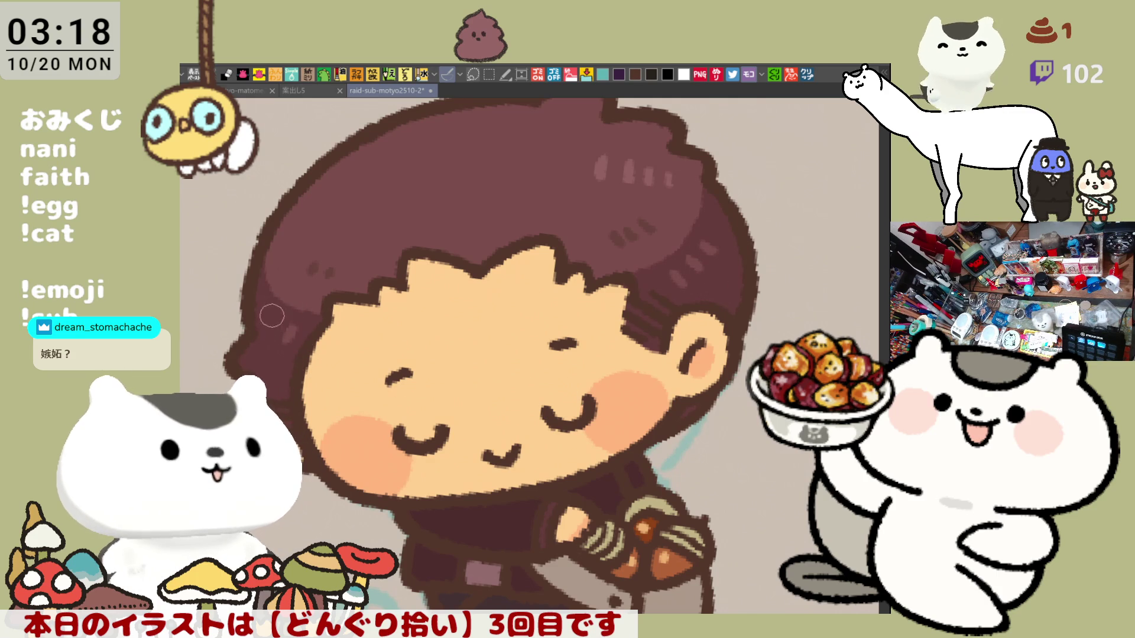
{"action": "scroll", "coordinate": [447, 310], "scroll_direction": "down", "scroll_amount": 3}
{"action": "scroll", "coordinate": [467, 305], "scroll_direction": "down", "scroll_amount": 3}
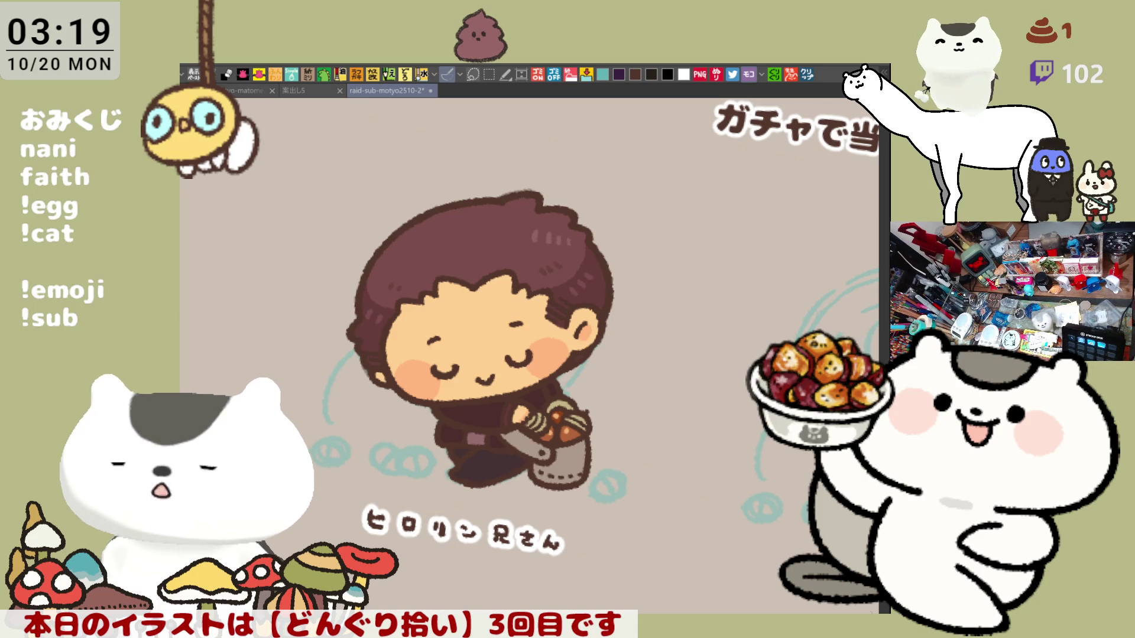
- Pan right to the second child's teal sketch and zoom in on its head
{"action": "left_click_drag", "start_coordinate": [865, 483], "coordinate": [753, 423]}
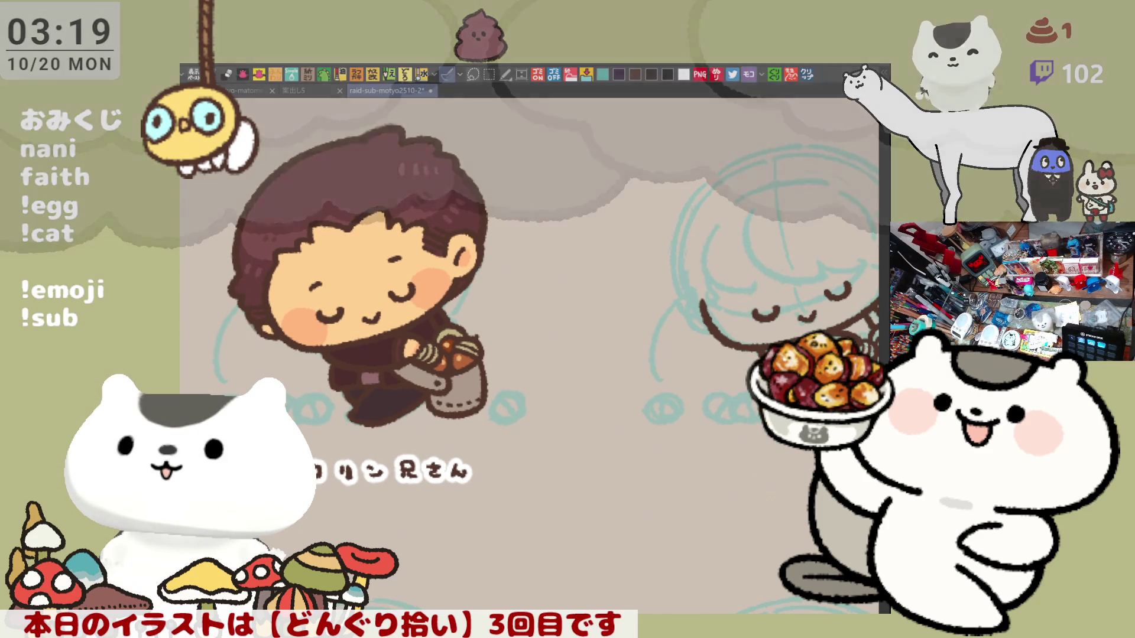
{"action": "left_click_drag", "start_coordinate": [796, 416], "coordinate": [743, 428]}
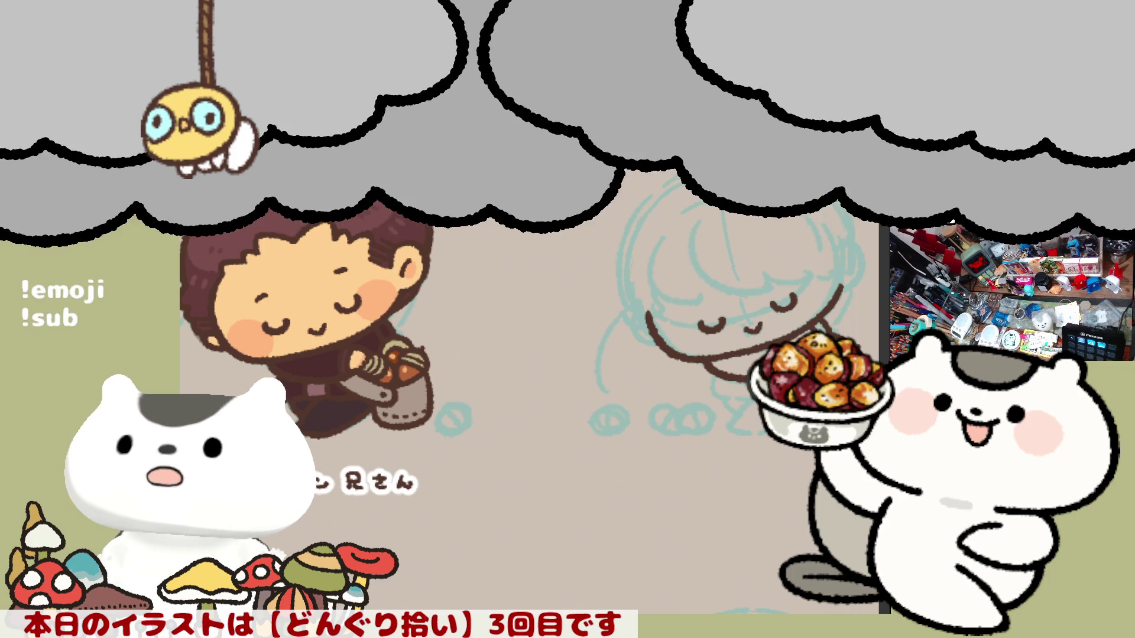
{"action": "left_click_drag", "start_coordinate": [738, 445], "coordinate": [573, 480]}
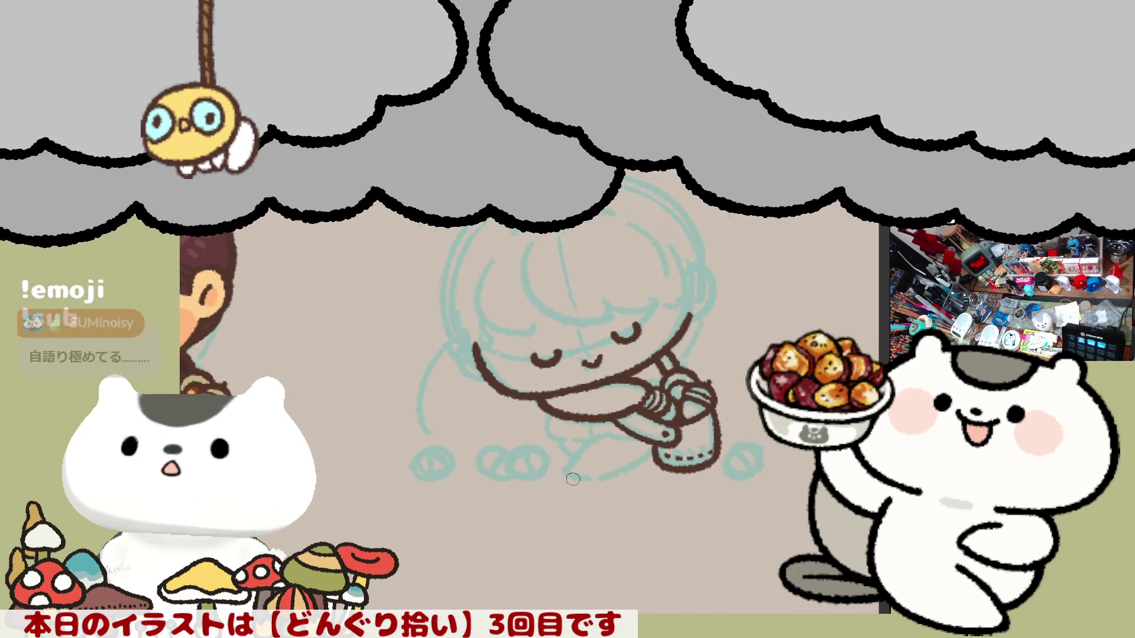
{"action": "scroll", "coordinate": [550, 467], "scroll_direction": "up", "scroll_amount": 3}
{"action": "left_click_drag", "start_coordinate": [650, 310], "coordinate": [559, 543]}
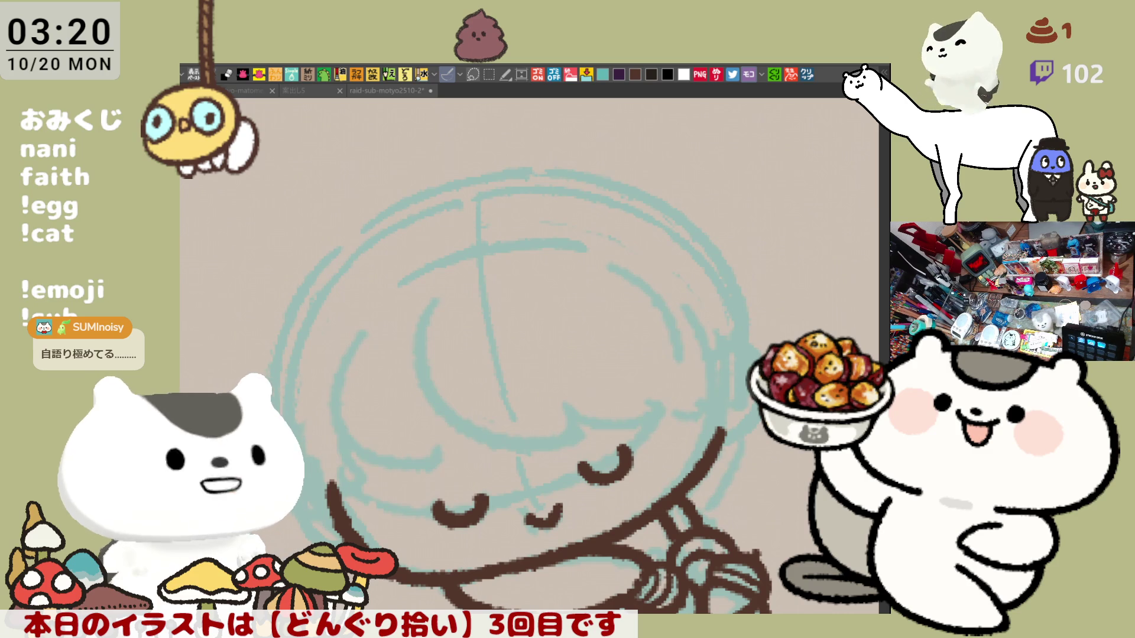
- Ink the brown fringe arc above the second child's eyes, joining the left and right curves
{"action": "left_click", "coordinate": [577, 399]}
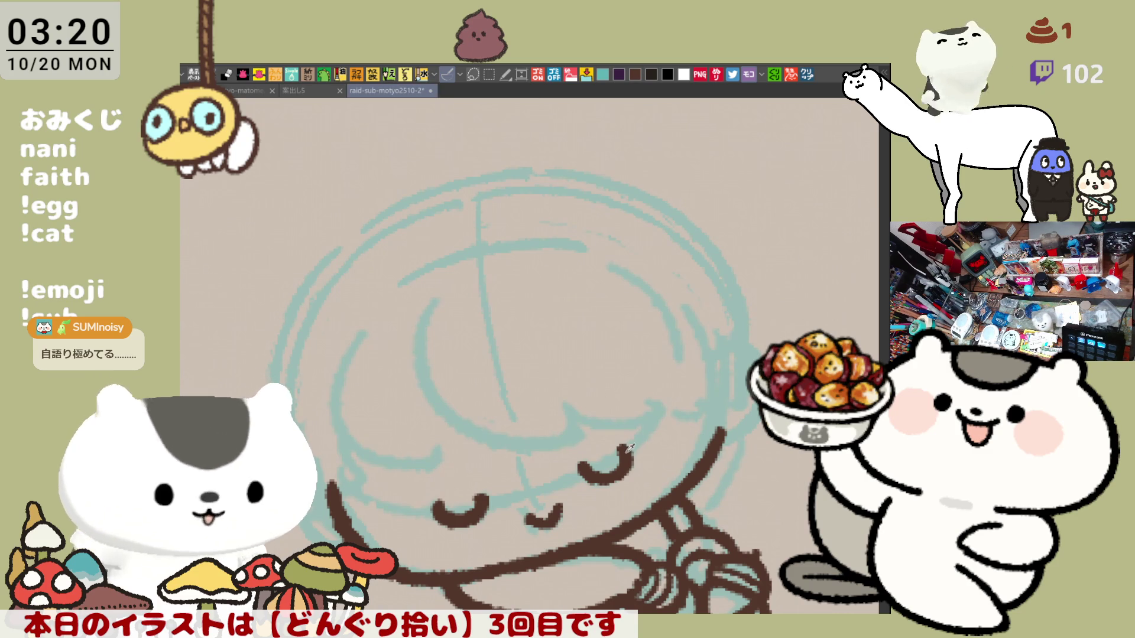
{"action": "left_click_drag", "start_coordinate": [495, 329], "coordinate": [686, 436]}
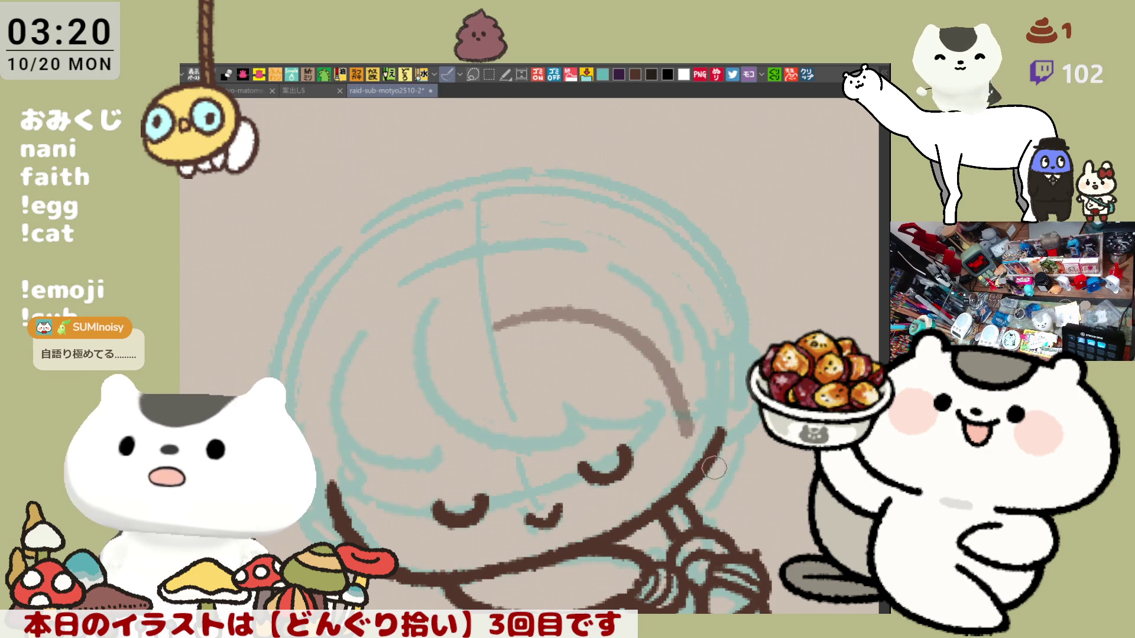
{"action": "left_click_drag", "start_coordinate": [678, 414], "coordinate": [725, 491]}
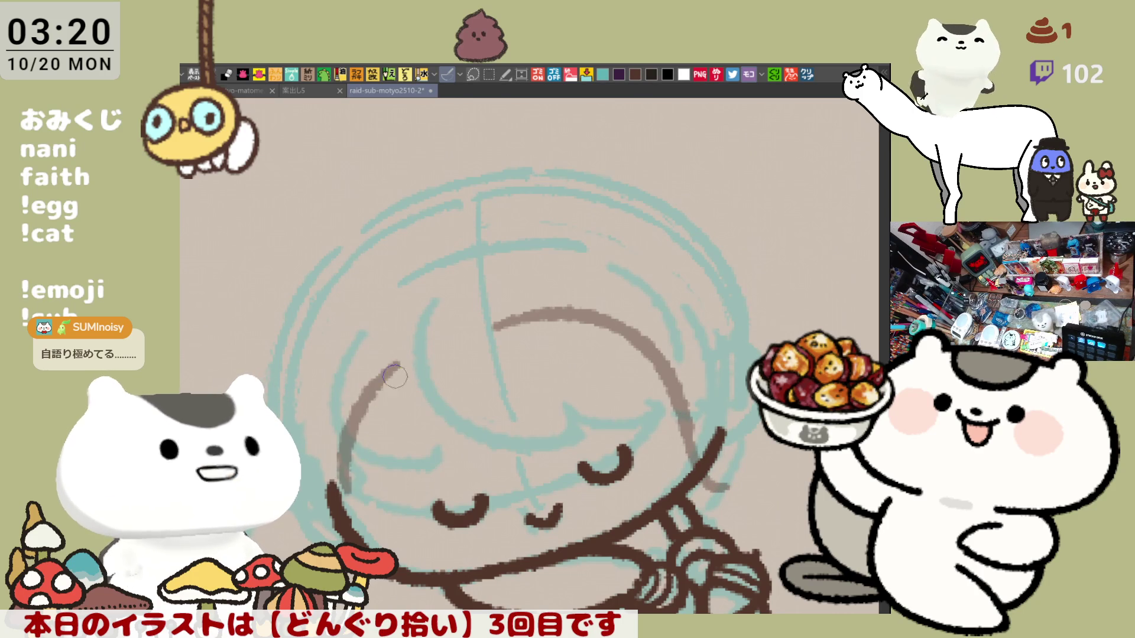
{"action": "mouse_move", "coordinate": [378, 368]}
{"action": "left_mouse_down"}
{"action": "mouse_move", "coordinate": [362, 385]}
{"action": "mouse_move", "coordinate": [334, 509]}
{"action": "mouse_move", "coordinate": [353, 497]}
{"action": "left_mouse_up"}
{"action": "key", "text": "ctrl+z"}
{"action": "key", "text": "ctrl+z"}
{"action": "key", "text": "ctrl+z"}
{"action": "key", "text": "ctrl+z"}
{"action": "left_click_drag", "start_coordinate": [387, 370], "coordinate": [331, 509]}
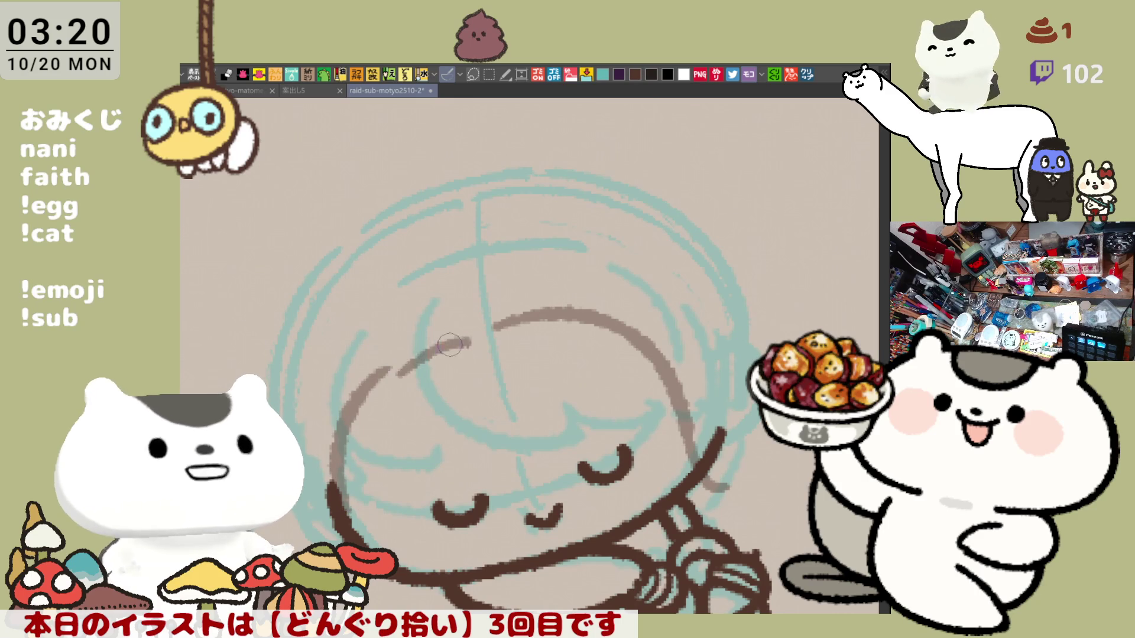
{"action": "left_click_drag", "start_coordinate": [385, 370], "coordinate": [520, 317]}
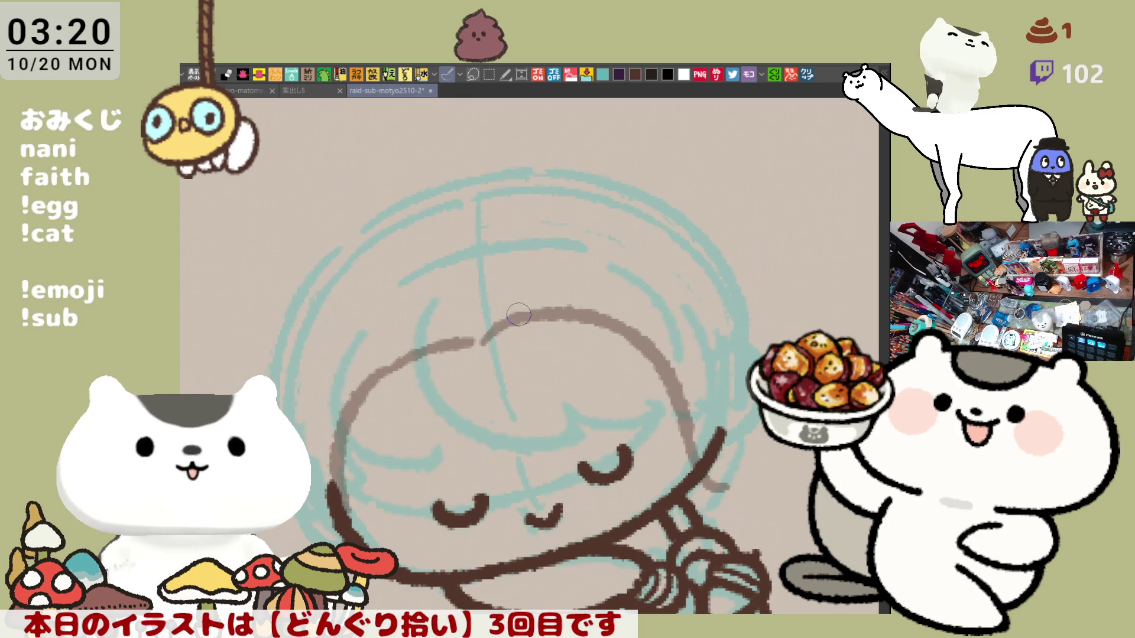
{"action": "key", "text": "ctrl+z"}
{"action": "left_click_drag", "start_coordinate": [472, 347], "coordinate": [519, 317]}
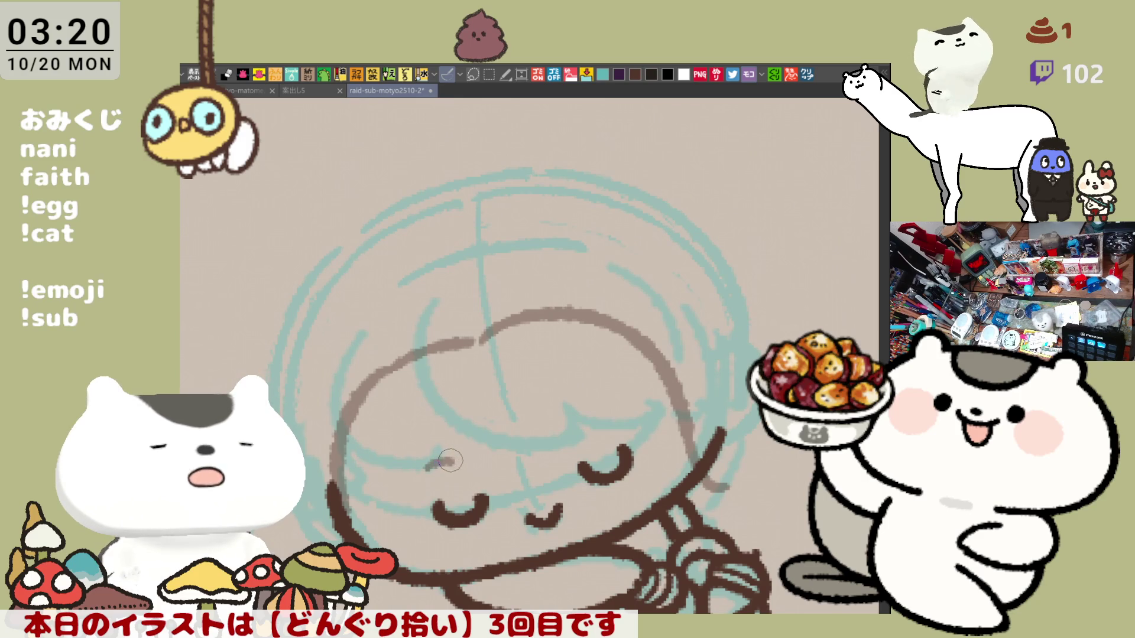
{"action": "key", "text": "ctrl+z"}
{"action": "mouse_move", "coordinate": [430, 458]}
{"action": "left_mouse_down"}
{"action": "mouse_move", "coordinate": [441, 450]}
{"action": "mouse_move", "coordinate": [424, 459]}
{"action": "left_mouse_up"}
{"action": "key", "text": "ctrl+z"}
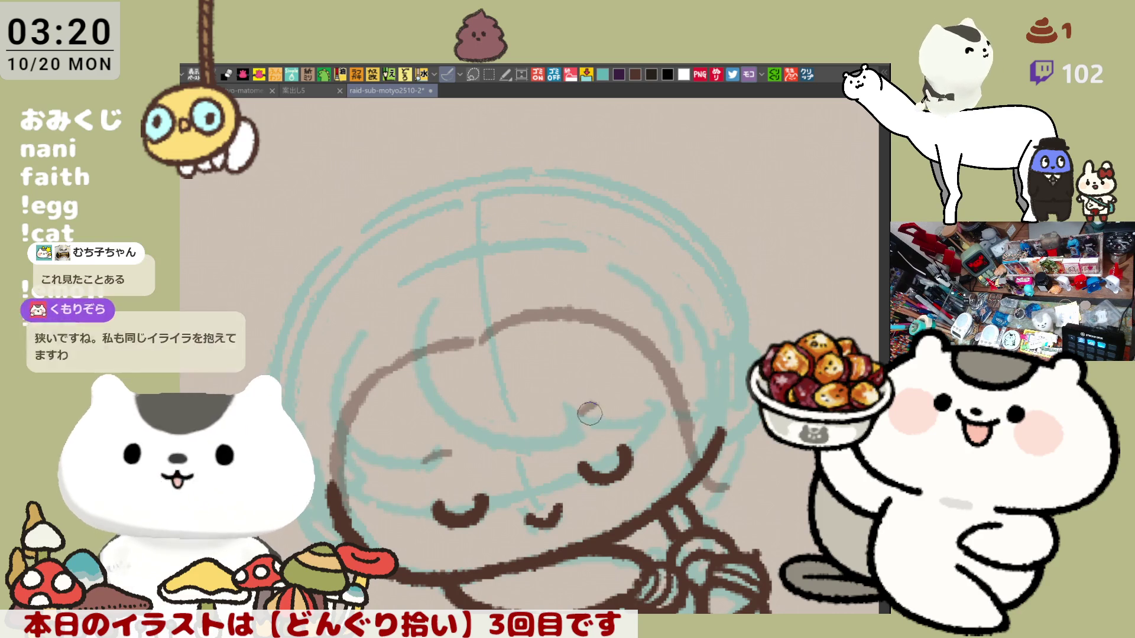
- Ink the left cheek outline and the lower edge beneath it
{"action": "left_click_drag", "start_coordinate": [475, 495], "coordinate": [522, 448]}
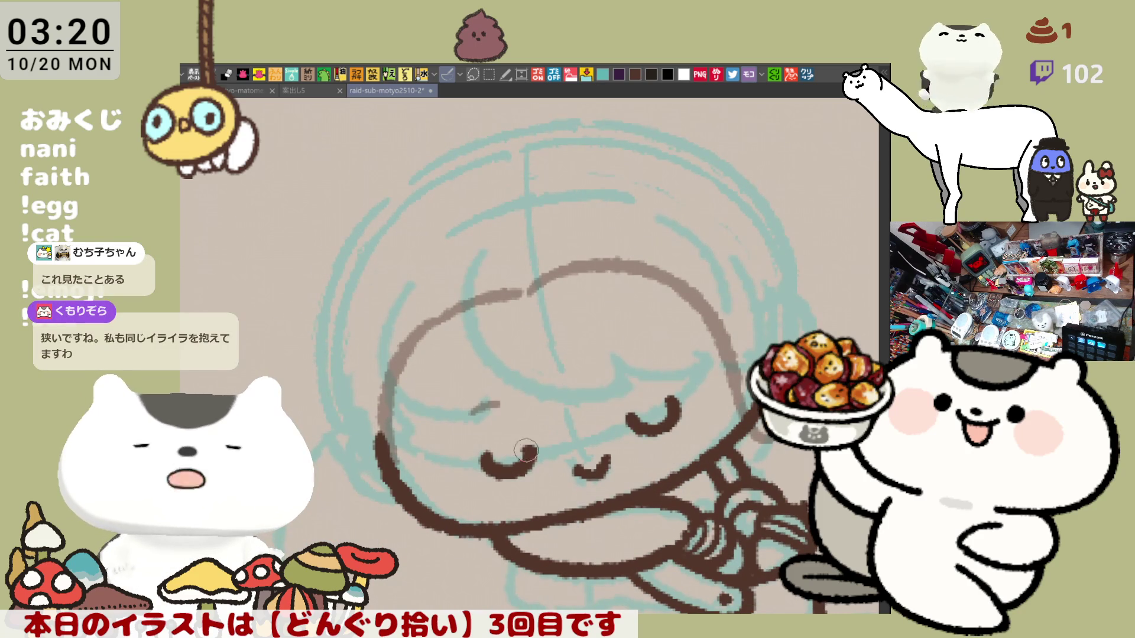
{"action": "left_click_drag", "start_coordinate": [329, 387], "coordinate": [393, 541]}
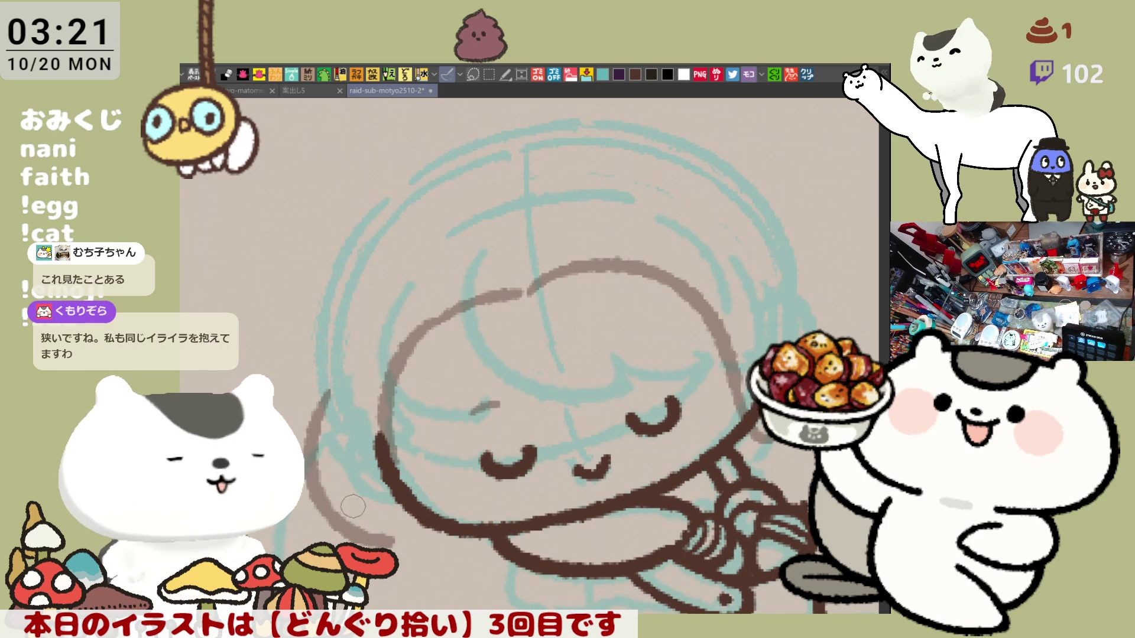
{"action": "left_click_drag", "start_coordinate": [387, 543], "coordinate": [445, 550]}
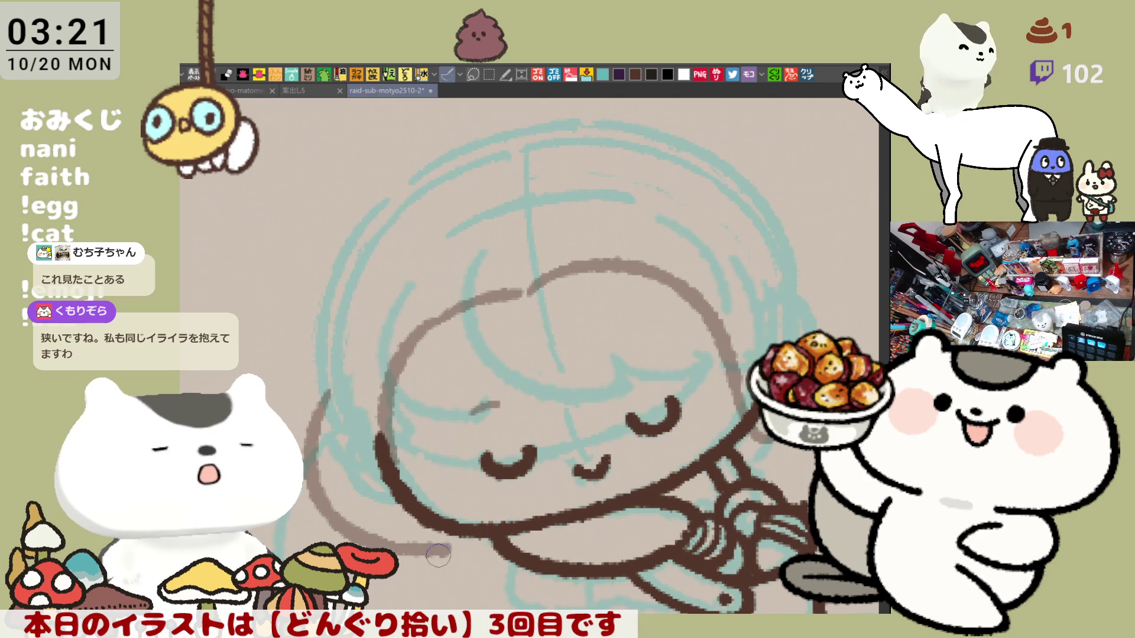
{"action": "key", "text": "ctrl+z"}
{"action": "left_click_drag", "start_coordinate": [402, 543], "coordinate": [464, 547]}
{"action": "key", "text": "ctrl+z"}
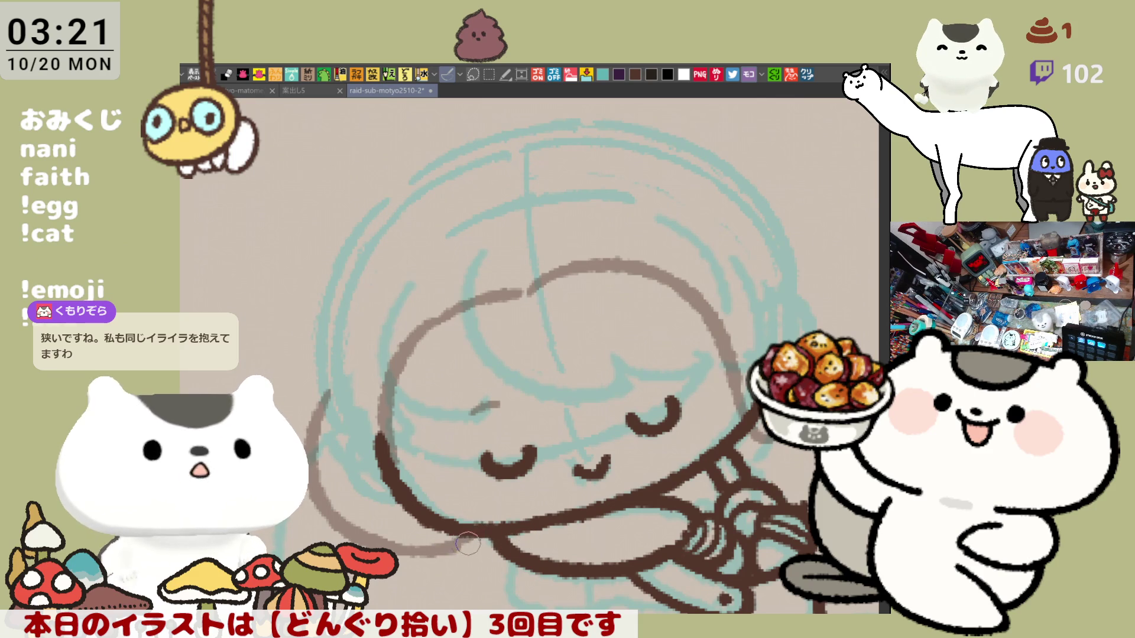
{"action": "left_click_drag", "start_coordinate": [516, 533], "coordinate": [448, 530]}
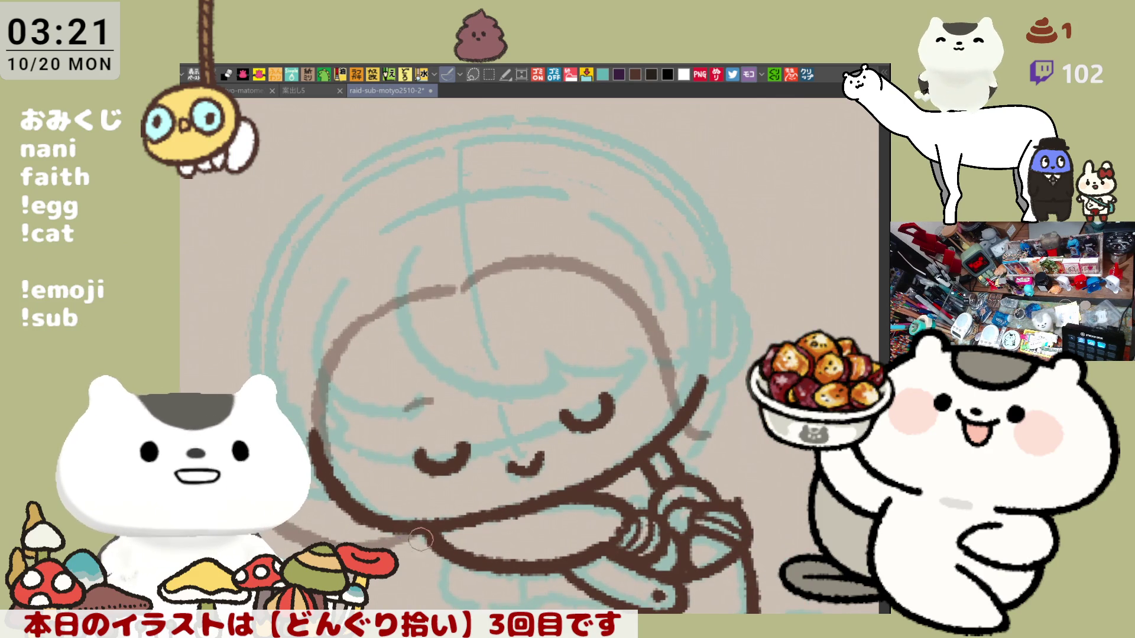
{"action": "left_click_drag", "start_coordinate": [331, 537], "coordinate": [391, 534]}
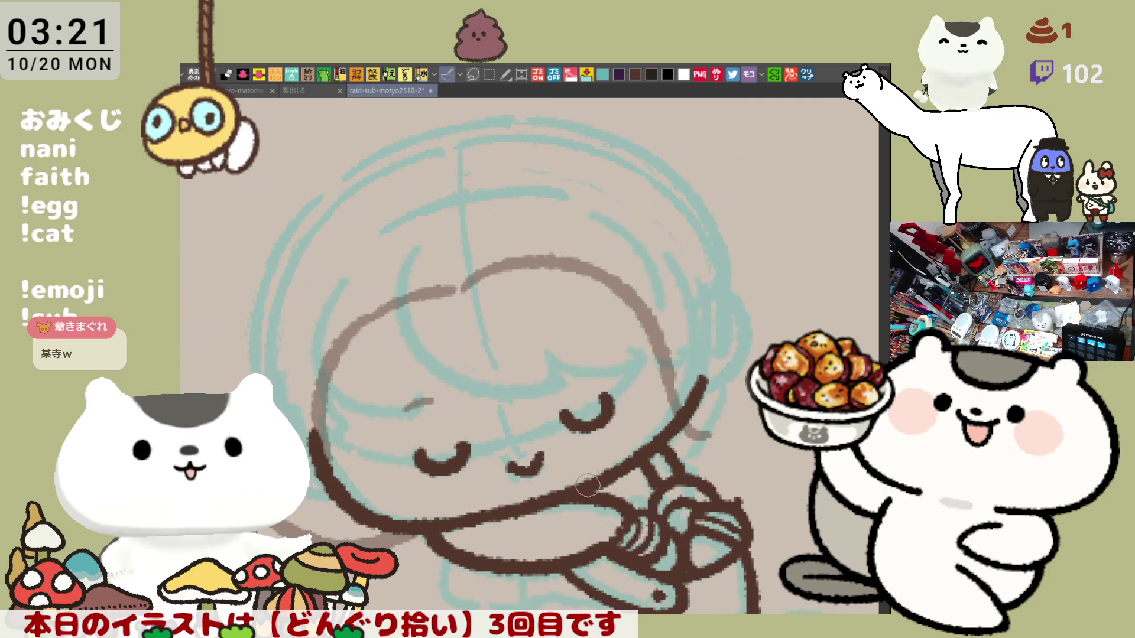
- Draw the outer left edge of the hair
{"action": "left_click_drag", "start_coordinate": [576, 495], "coordinate": [620, 492]}
{"action": "left_click_drag", "start_coordinate": [369, 192], "coordinate": [307, 378]}
{"action": "key", "text": "ctrl+z"}
{"action": "left_click_drag", "start_coordinate": [368, 190], "coordinate": [308, 342]}
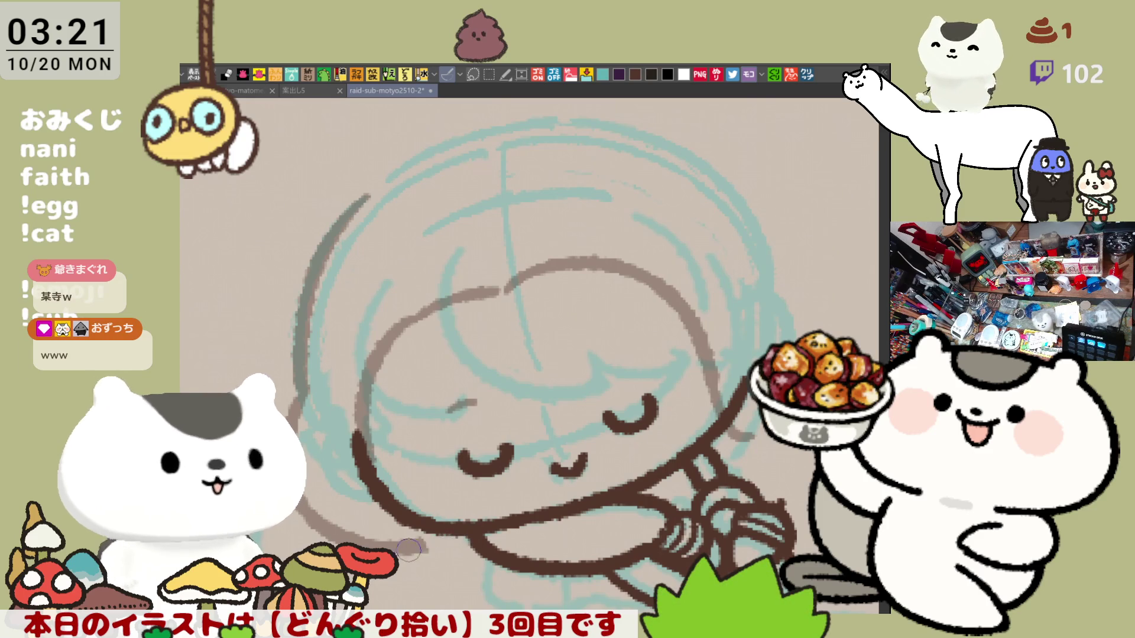
- Ink the head's right-side outline and outer curve, trim the overshoot, and save the file
{"action": "left_click_drag", "start_coordinate": [730, 142], "coordinate": [659, 163]}
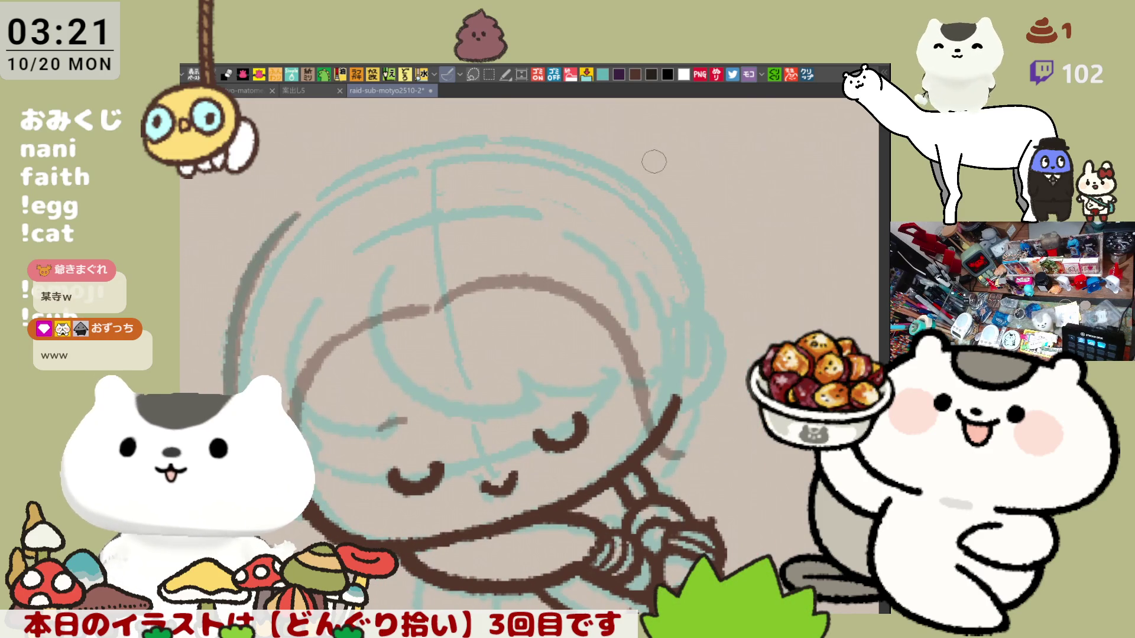
{"action": "left_click_drag", "start_coordinate": [594, 151], "coordinate": [710, 290]}
{"action": "key", "text": "ctrl+z"}
{"action": "left_click_drag", "start_coordinate": [585, 157], "coordinate": [709, 281]}
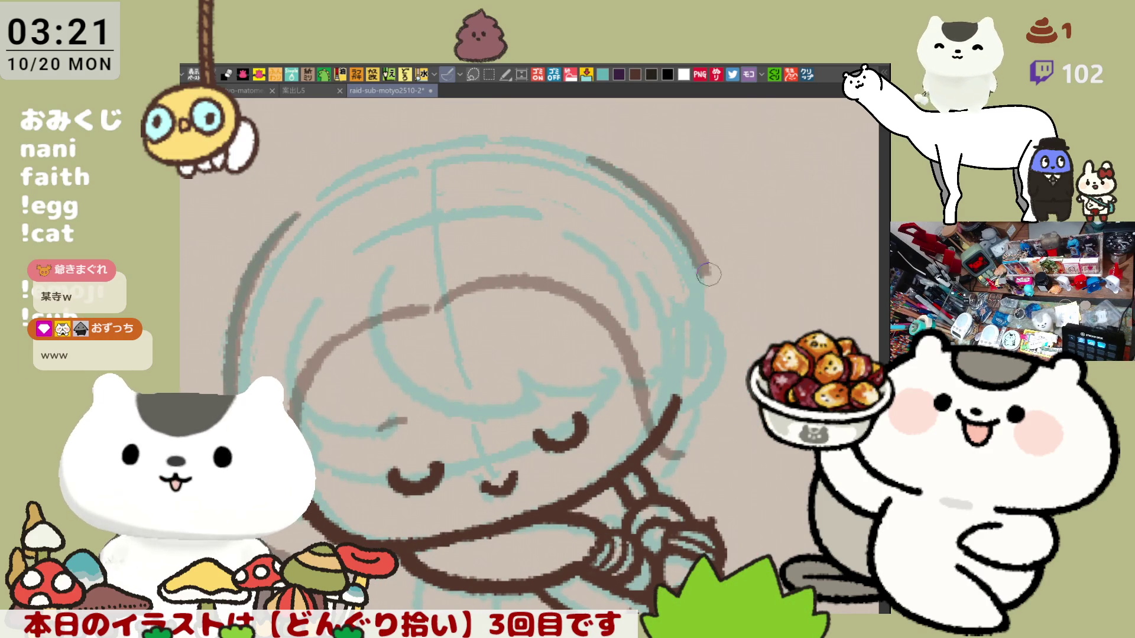
{"action": "left_click_drag", "start_coordinate": [715, 283], "coordinate": [680, 482]}
{"action": "key", "text": "ctrl+z"}
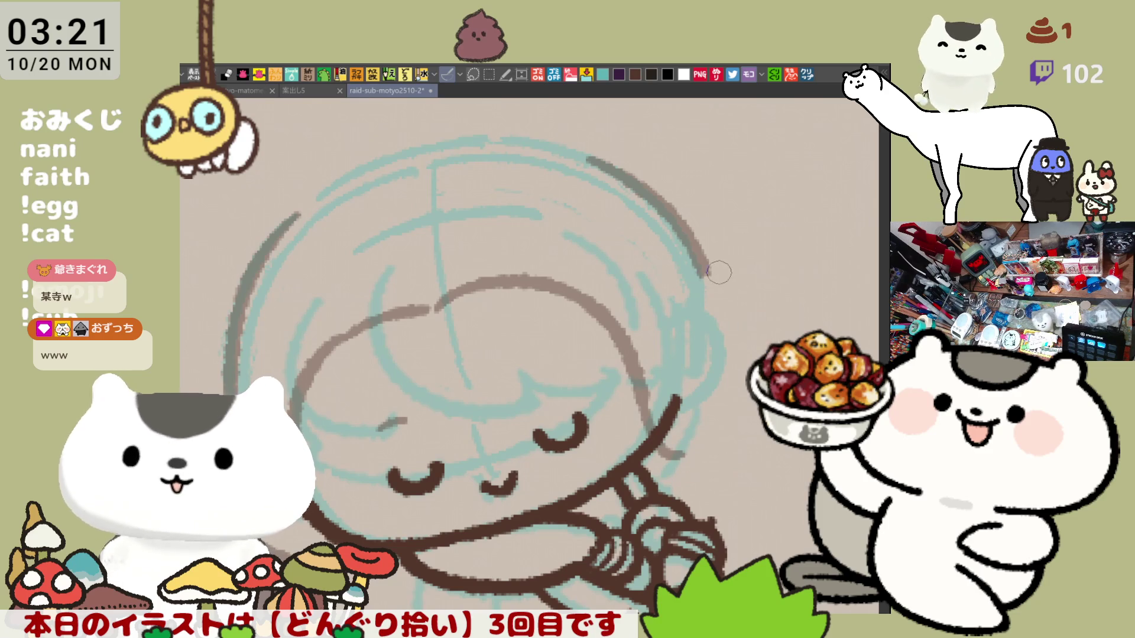
{"action": "left_click_drag", "start_coordinate": [710, 272], "coordinate": [638, 476]}
{"action": "mouse_move", "coordinate": [709, 281]}
{"action": "left_mouse_down"}
{"action": "mouse_move", "coordinate": [733, 443]}
{"action": "mouse_move", "coordinate": [680, 463]}
{"action": "left_mouse_up"}
{"action": "key", "text": "ctrl+z"}
{"action": "left_click_drag", "start_coordinate": [706, 275], "coordinate": [688, 461]}
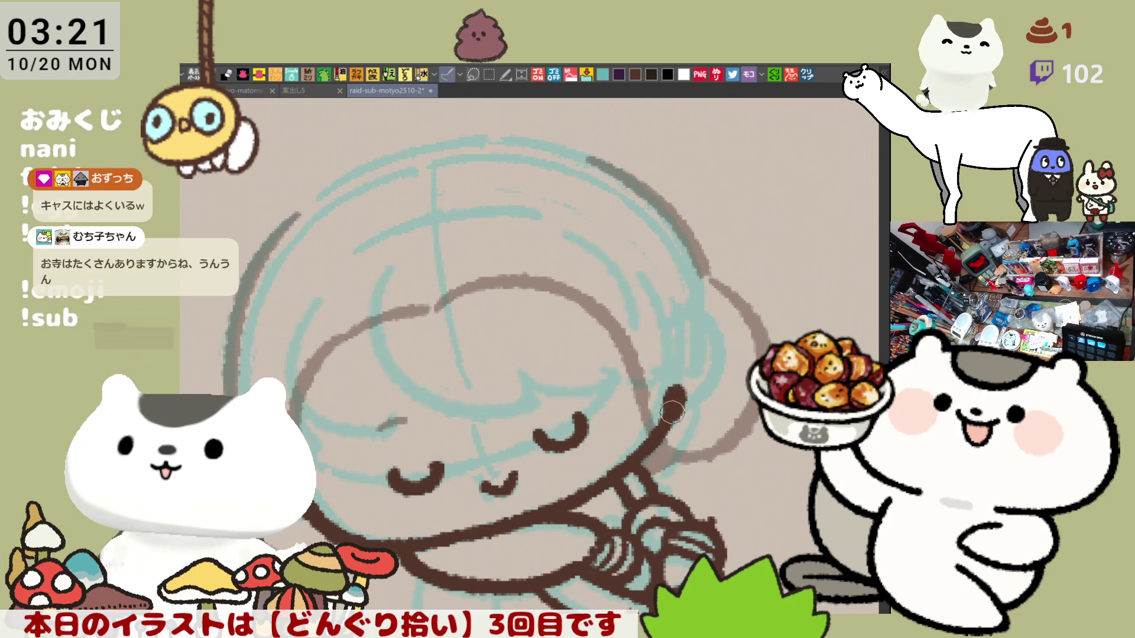
{"action": "left_click_drag", "start_coordinate": [682, 398], "coordinate": [657, 416]}
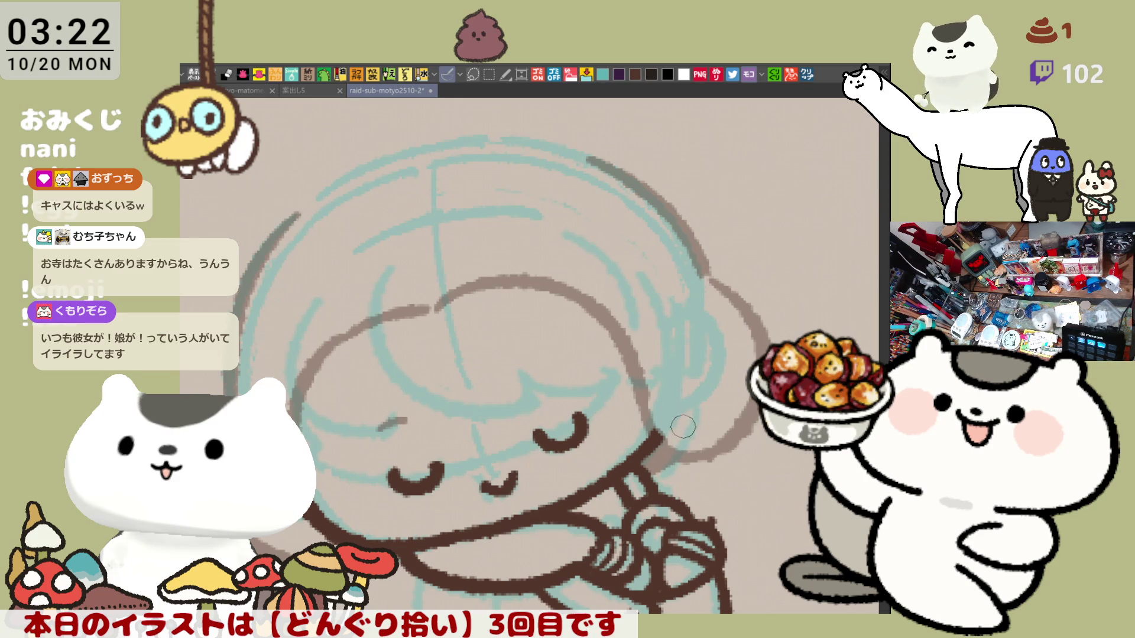
{"action": "key", "text": "ctrl+s"}
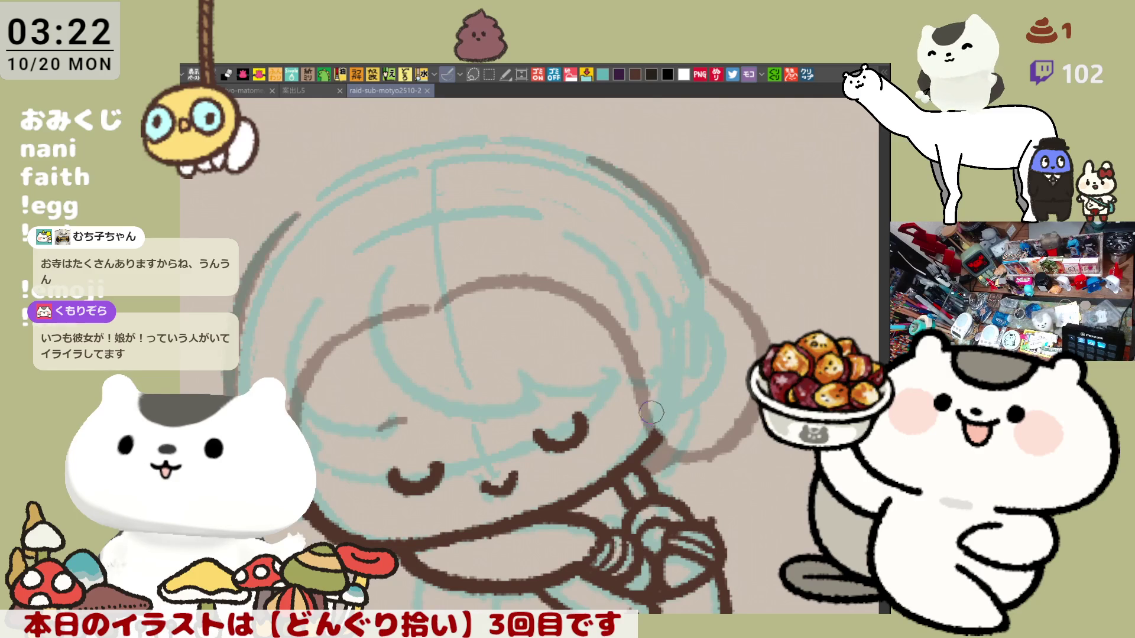
- Ink the top arc of the head outline
{"action": "left_click_drag", "start_coordinate": [614, 395], "coordinate": [640, 433]}
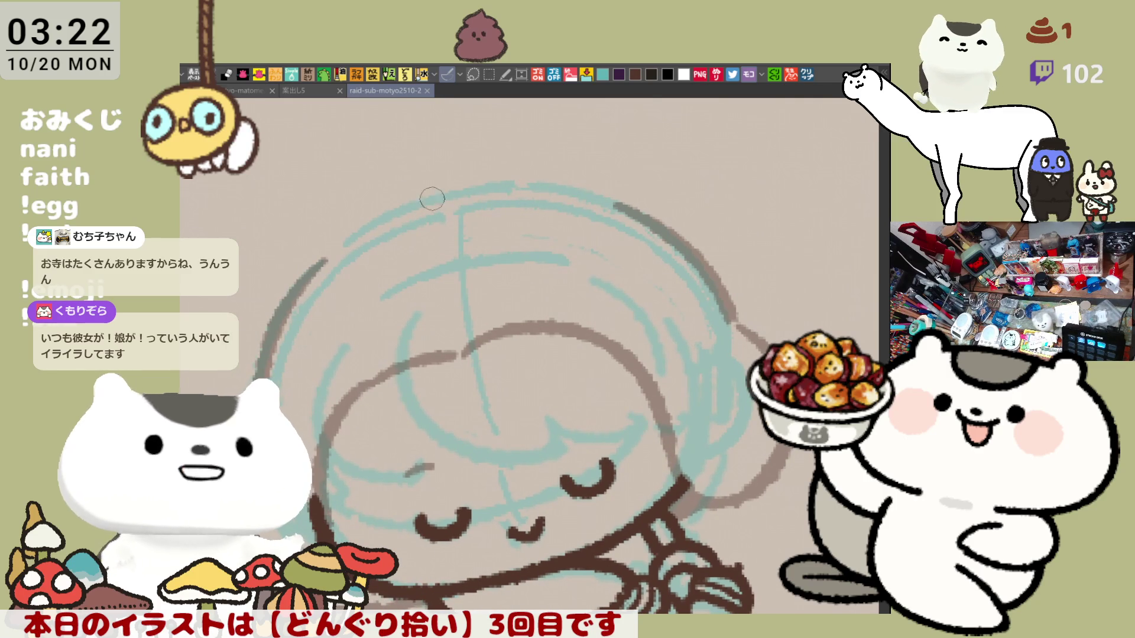
{"action": "left_click_drag", "start_coordinate": [432, 195], "coordinate": [633, 213]}
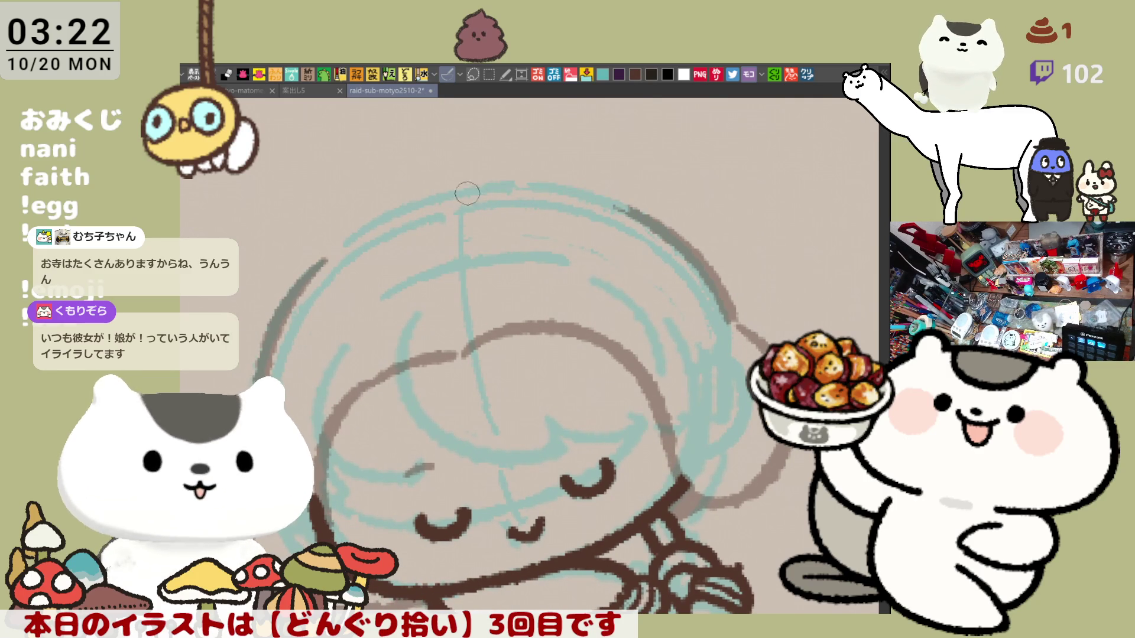
{"action": "left_click_drag", "start_coordinate": [420, 201], "coordinate": [648, 212]}
{"action": "key", "text": "ctrl+z"}
{"action": "left_click_drag", "start_coordinate": [414, 201], "coordinate": [638, 207]}
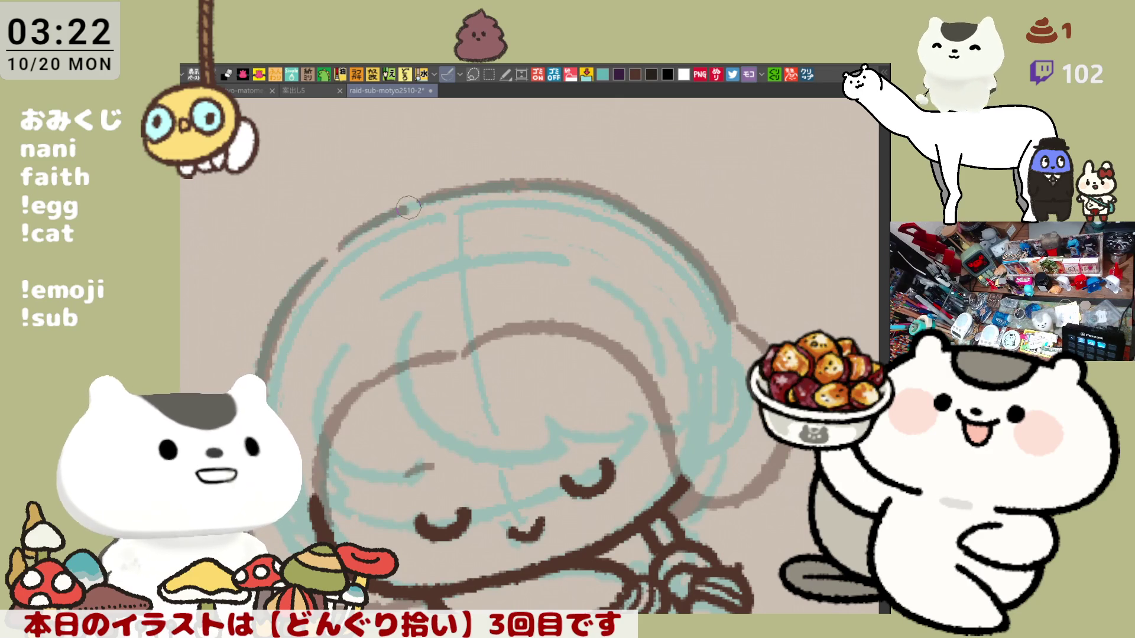
- Draw a crescent-shaped hair curl sticking up from the top of the head
{"action": "mouse_move", "coordinate": [466, 245]}
{"action": "left_mouse_down"}
{"action": "mouse_move", "coordinate": [448, 304]}
{"action": "mouse_move", "coordinate": [496, 351]}
{"action": "mouse_move", "coordinate": [497, 129]}
{"action": "left_mouse_up"}
{"action": "key", "text": "ctrl+z"}
{"action": "mouse_move", "coordinate": [496, 362]}
{"action": "left_mouse_down"}
{"action": "mouse_move", "coordinate": [524, 172]}
{"action": "mouse_move", "coordinate": [471, 322]}
{"action": "mouse_move", "coordinate": [526, 198]}
{"action": "mouse_move", "coordinate": [426, 278]}
{"action": "left_mouse_up"}
{"action": "key", "text": "ctrl+z"}
{"action": "key", "text": "ctrl+z"}
{"action": "key", "text": "ctrl+z"}
{"action": "mouse_move", "coordinate": [524, 198]}
{"action": "left_mouse_down"}
{"action": "mouse_move", "coordinate": [440, 299]}
{"action": "mouse_move", "coordinate": [481, 354]}
{"action": "left_mouse_up"}
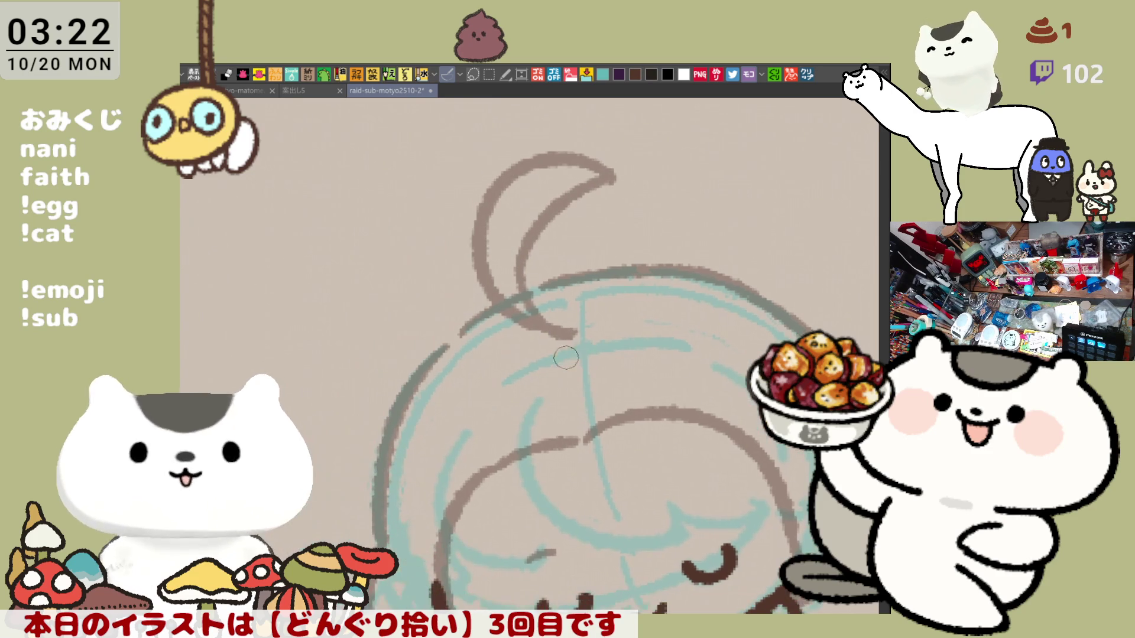
- Replace the old left cheek stroke with one long smooth curve
{"action": "scroll", "coordinate": [523, 390], "scroll_direction": "down", "scroll_amount": 2}
{"action": "scroll", "coordinate": [618, 243], "scroll_direction": "up", "scroll_amount": 2}
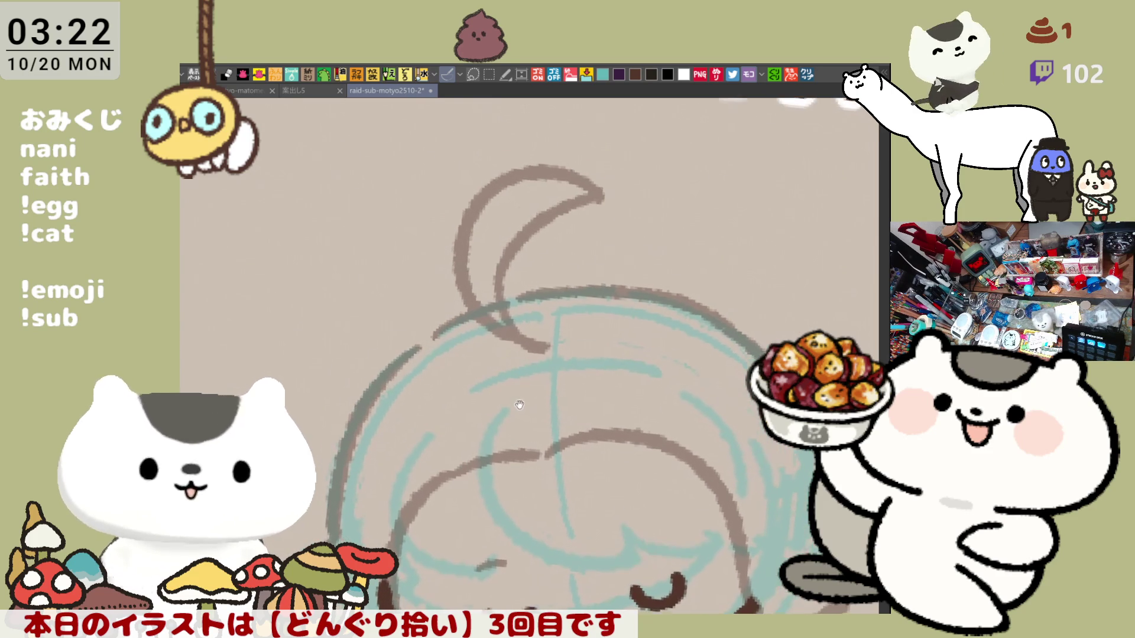
{"action": "scroll", "coordinate": [618, 243], "scroll_direction": "down", "scroll_amount": 2}
{"action": "scroll", "coordinate": [358, 342], "scroll_direction": "down", "scroll_amount": 2}
{"action": "key", "text": "ctrl+z"}
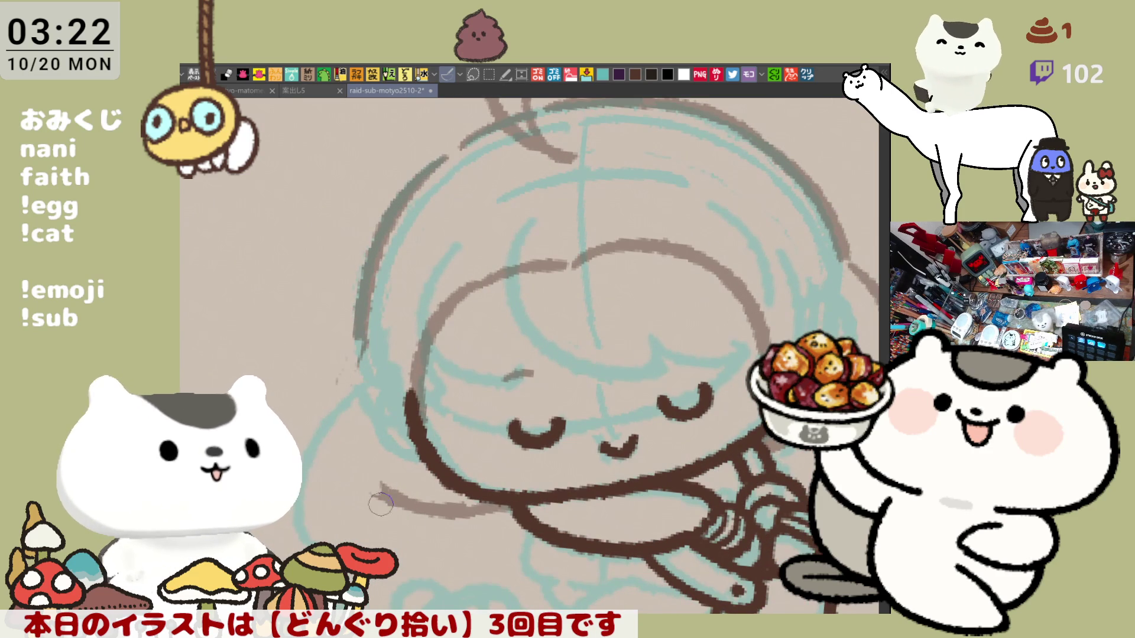
{"action": "mouse_move", "coordinate": [356, 346]}
{"action": "left_mouse_down"}
{"action": "mouse_move", "coordinate": [331, 409]}
{"action": "mouse_move", "coordinate": [435, 520]}
{"action": "left_mouse_up"}
{"action": "key", "text": "ctrl+z"}
{"action": "key", "text": "ctrl+z"}
{"action": "left_click_drag", "start_coordinate": [356, 340], "coordinate": [445, 513]}
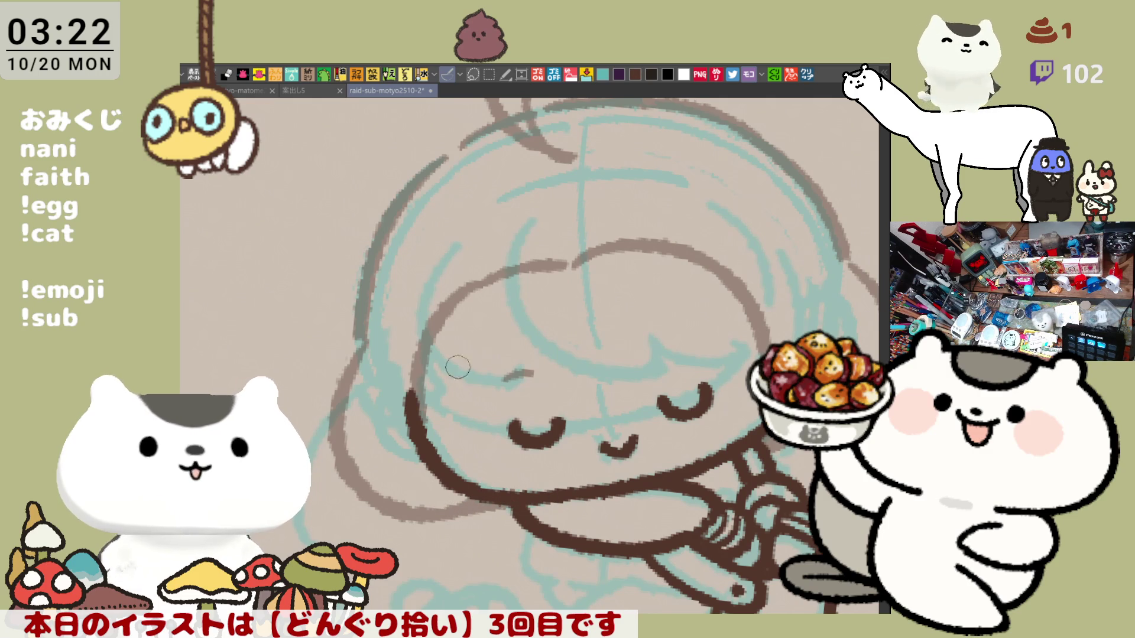
- Bring the top curl into view and darken the top arc of the head
{"action": "left_click_drag", "start_coordinate": [401, 353], "coordinate": [457, 398]}
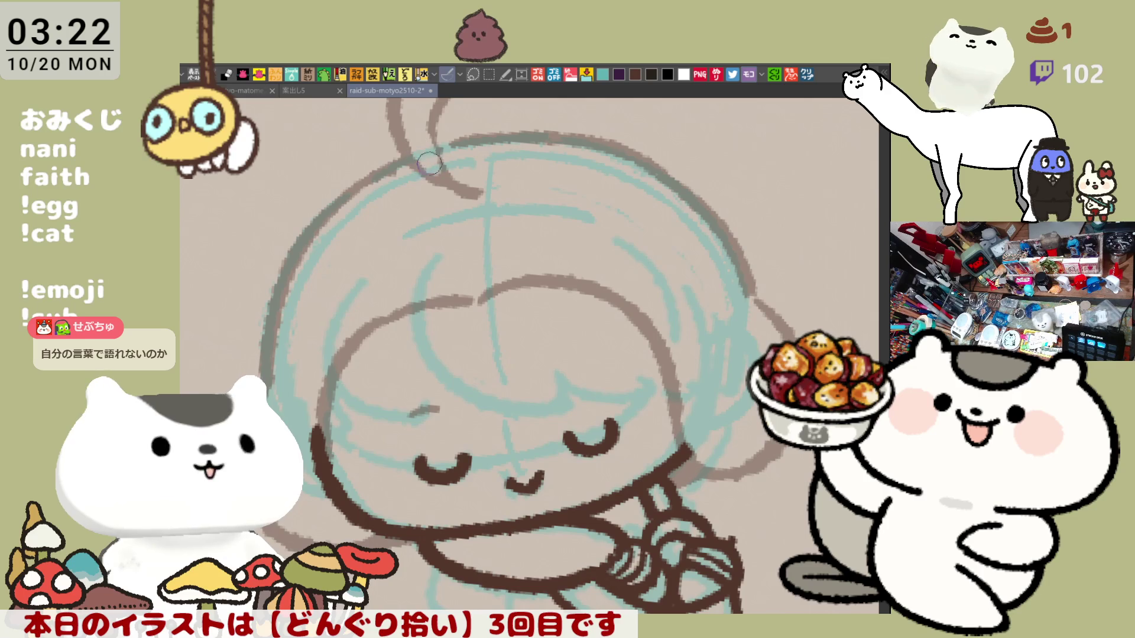
{"action": "left_click_drag", "start_coordinate": [429, 160], "coordinate": [431, 260]}
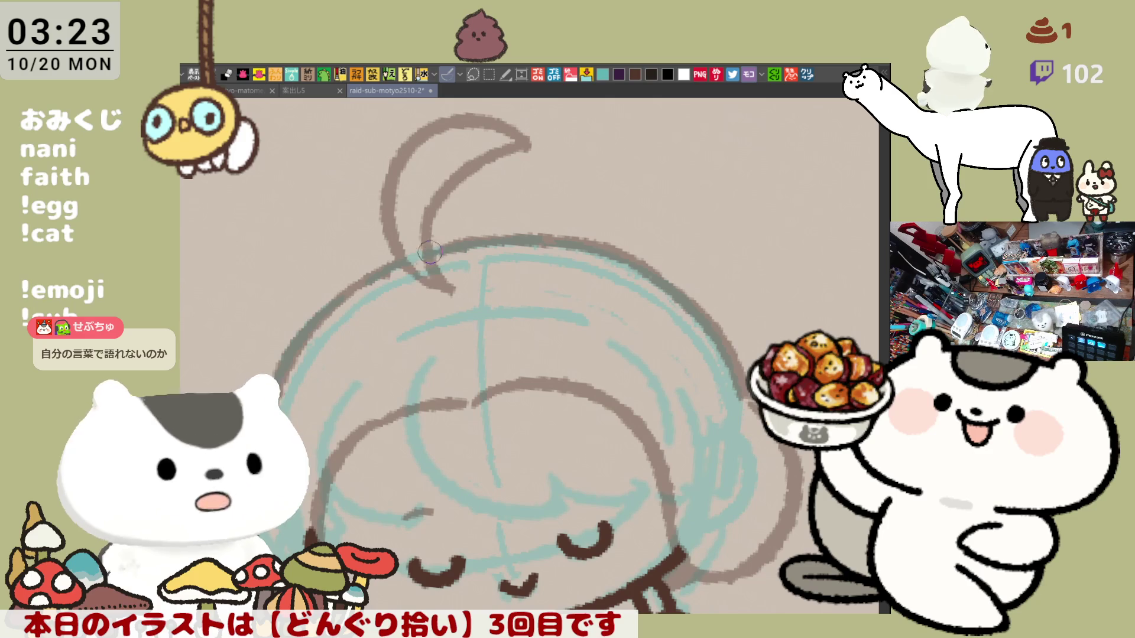
{"action": "mouse_move", "coordinate": [486, 353]}
{"action": "left_mouse_down"}
{"action": "mouse_move", "coordinate": [494, 246]}
{"action": "mouse_move", "coordinate": [507, 240]}
{"action": "left_mouse_up"}
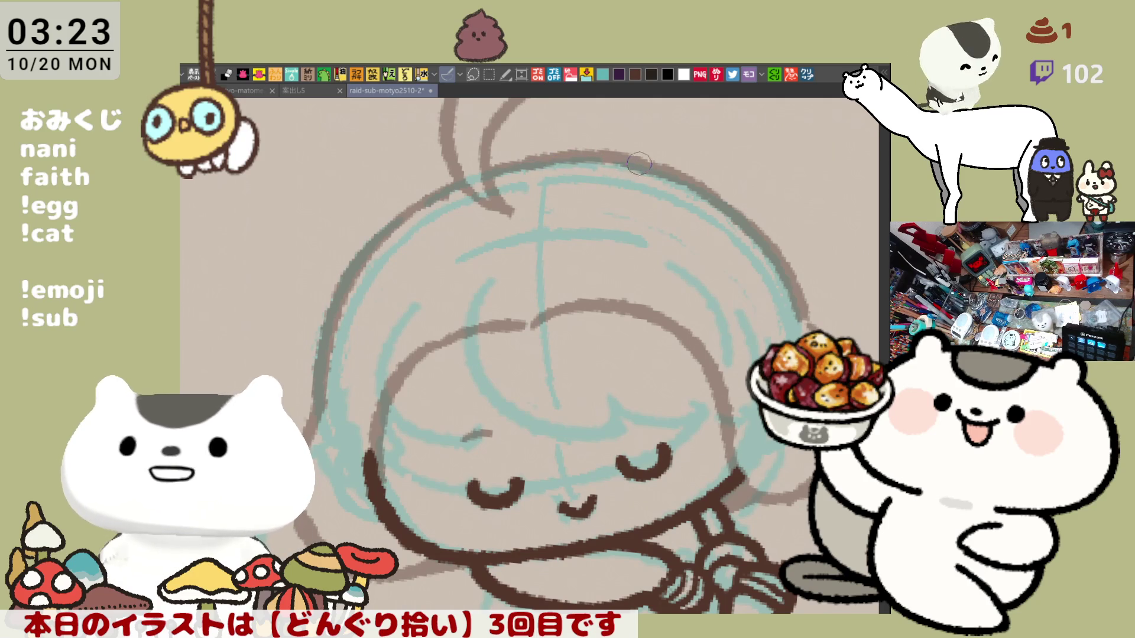
{"action": "left_click_drag", "start_coordinate": [539, 157], "coordinate": [639, 172]}
- Extend the brown line along the lower face
{"action": "scroll", "coordinate": [614, 248], "scroll_direction": "down", "scroll_amount": 1}
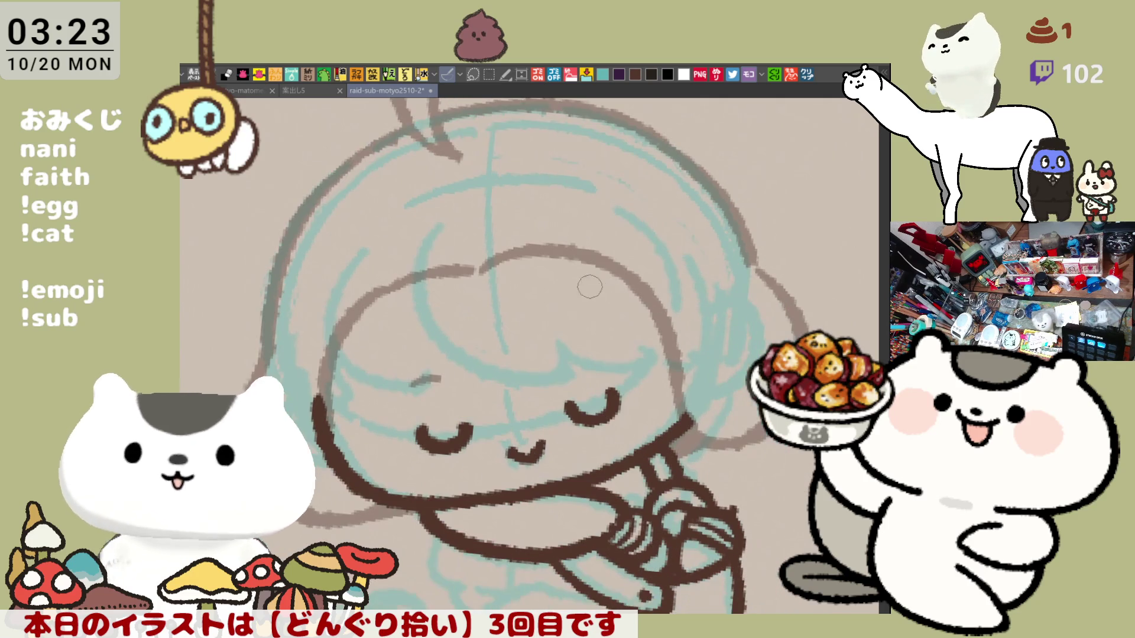
{"action": "scroll", "coordinate": [615, 260], "scroll_direction": "down", "scroll_amount": 1}
{"action": "scroll", "coordinate": [585, 284], "scroll_direction": "down", "scroll_amount": 1}
{"action": "scroll", "coordinate": [568, 411], "scroll_direction": "down", "scroll_amount": 1}
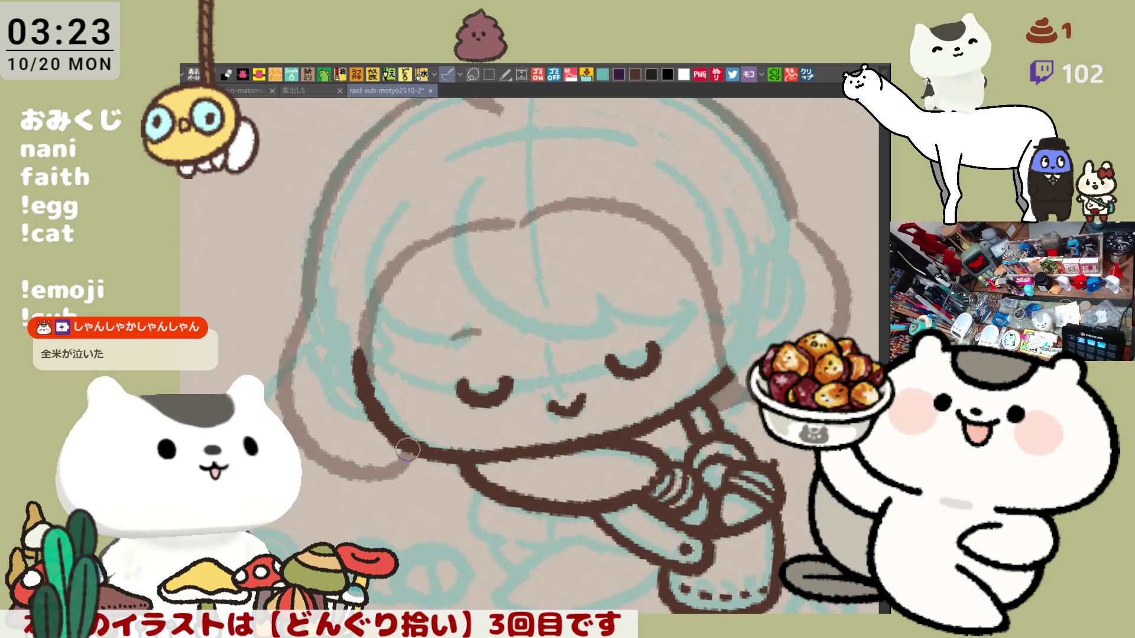
{"action": "mouse_move", "coordinate": [406, 469]}
{"action": "left_mouse_down"}
{"action": "mouse_move", "coordinate": [466, 465]}
{"action": "mouse_move", "coordinate": [495, 435]}
{"action": "left_mouse_up"}
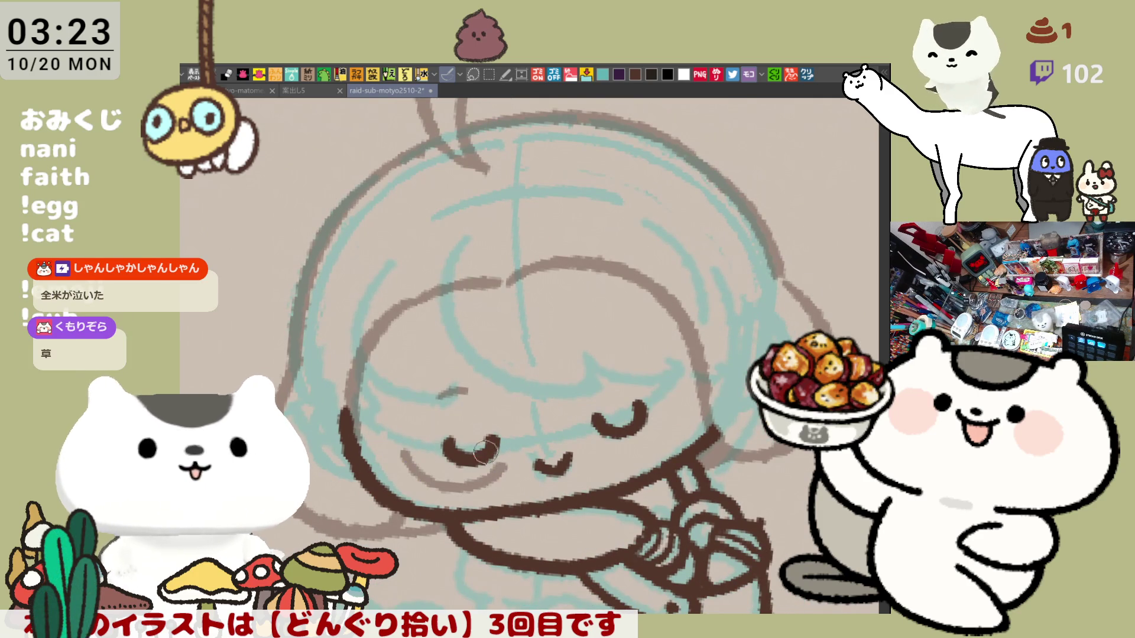
{"action": "left_click_drag", "start_coordinate": [421, 444], "coordinate": [515, 429]}
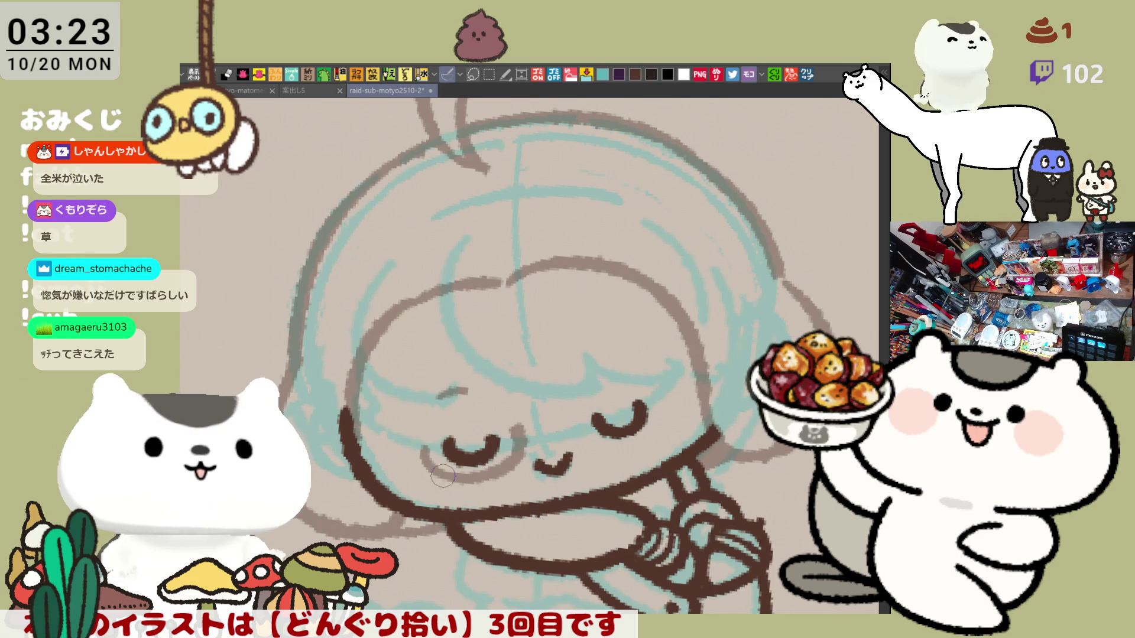
- Draw a soft light-brown arc under the left eye, retrying until it sits right
{"action": "left_click_drag", "start_coordinate": [421, 467], "coordinate": [523, 428]}
{"action": "key", "text": "ctrl+z"}
{"action": "left_click_drag", "start_coordinate": [420, 444], "coordinate": [520, 437]}
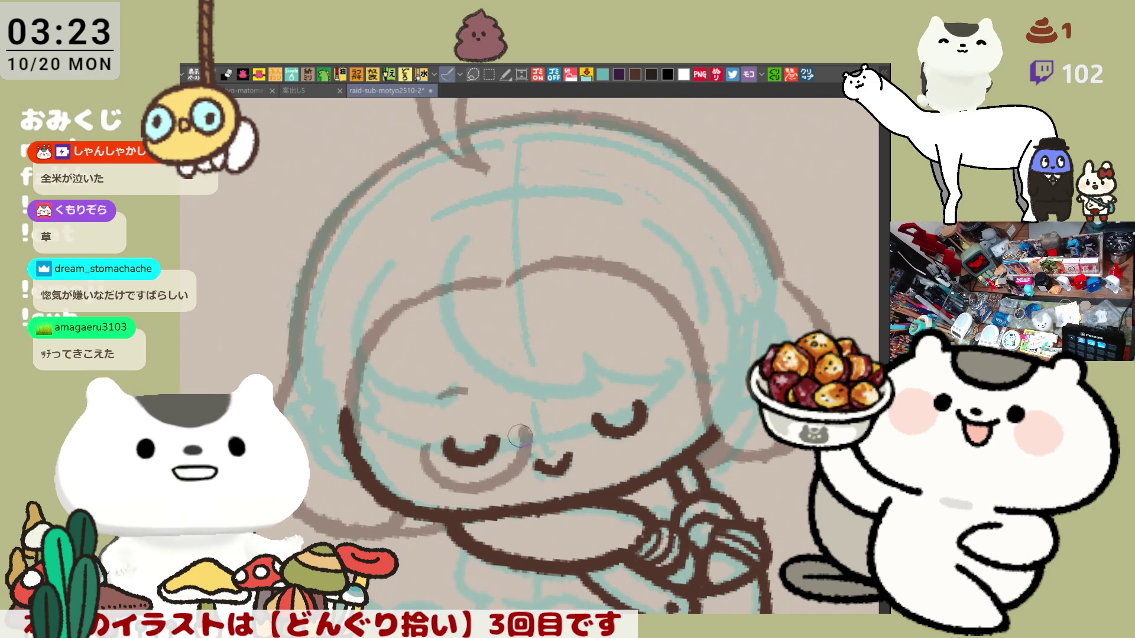
{"action": "key", "text": "ctrl+z"}
{"action": "left_click_drag", "start_coordinate": [417, 434], "coordinate": [532, 440]}
{"action": "key", "text": "ctrl+z"}
{"action": "left_click_drag", "start_coordinate": [421, 433], "coordinate": [512, 435]}
{"action": "key", "text": "ctrl+z"}
{"action": "left_click_drag", "start_coordinate": [421, 434], "coordinate": [528, 438]}
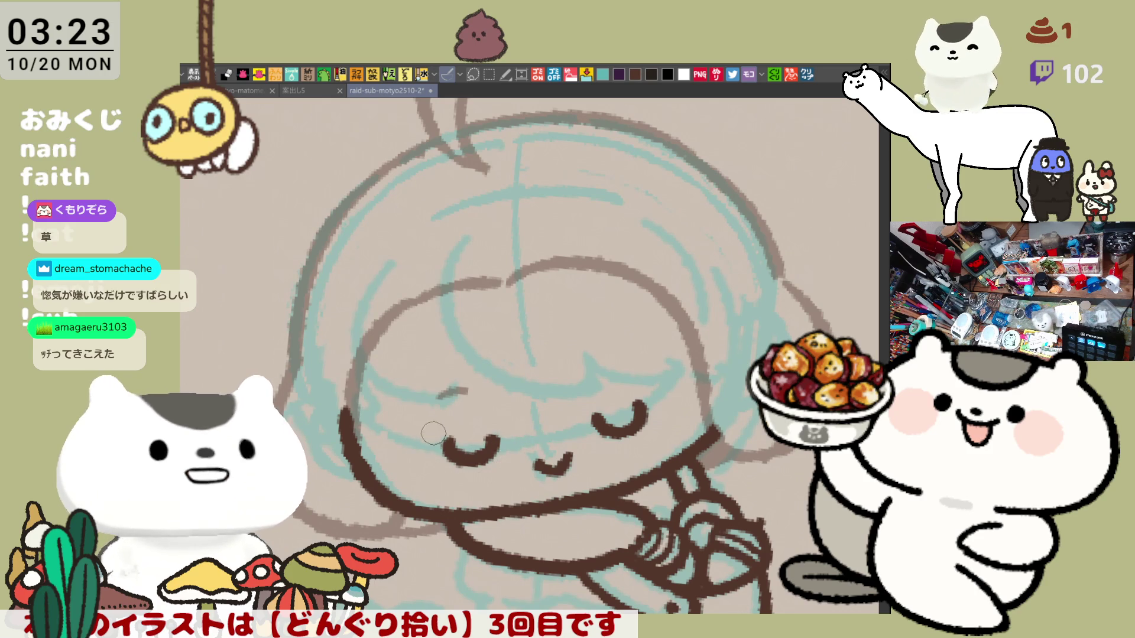
{"action": "key", "text": "ctrl+z"}
{"action": "left_click_drag", "start_coordinate": [417, 434], "coordinate": [518, 439]}
{"action": "key", "text": "ctrl+z"}
{"action": "left_click_drag", "start_coordinate": [417, 435], "coordinate": [529, 438]}
{"action": "key", "text": "ctrl+z"}
{"action": "left_click_drag", "start_coordinate": [418, 434], "coordinate": [528, 438]}
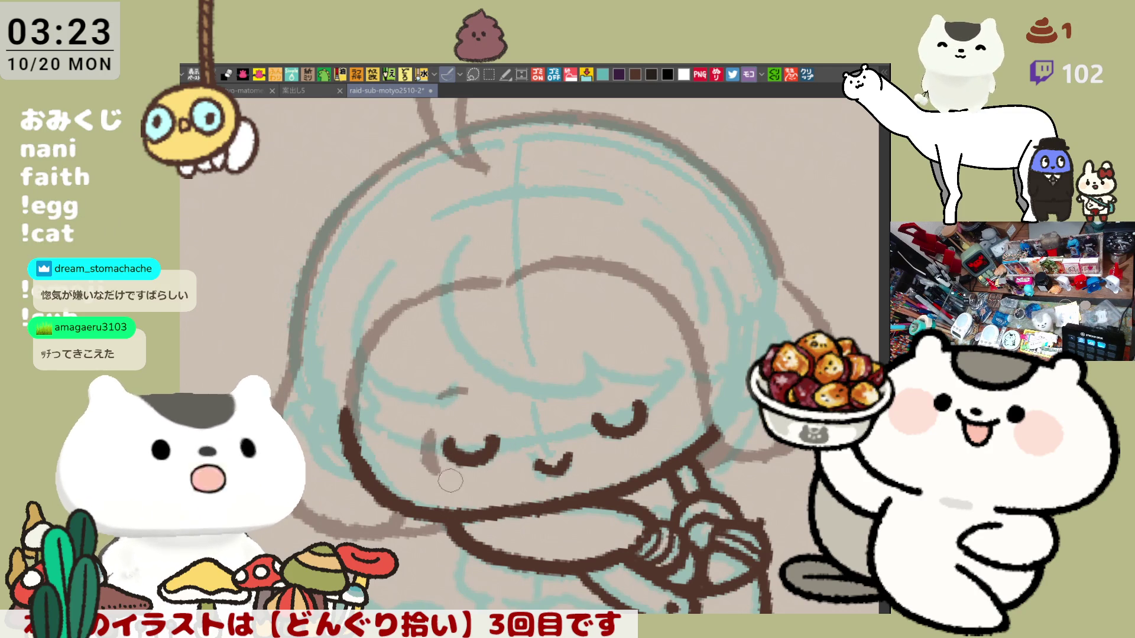
{"action": "key", "text": "ctrl+z"}
{"action": "left_click_drag", "start_coordinate": [418, 434], "coordinate": [516, 440]}
{"action": "key", "text": "ctrl+z"}
{"action": "mouse_move", "coordinate": [419, 433]}
{"action": "left_mouse_down"}
{"action": "mouse_move", "coordinate": [569, 430]}
{"action": "mouse_move", "coordinate": [629, 447]}
{"action": "left_mouse_up"}
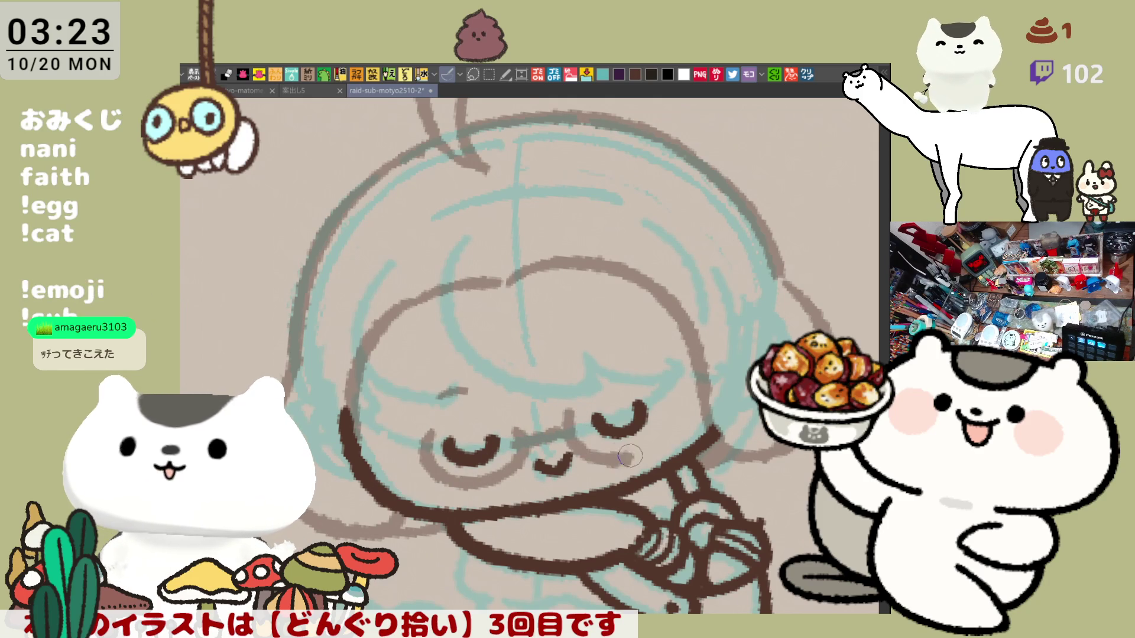
{"action": "key", "text": "ctrl+z"}
- Add cheek curves under the right eye and beside the left eye, mirroring the view to check
{"action": "left_click_drag", "start_coordinate": [558, 414], "coordinate": [630, 447]}
{"action": "key", "text": "h"}
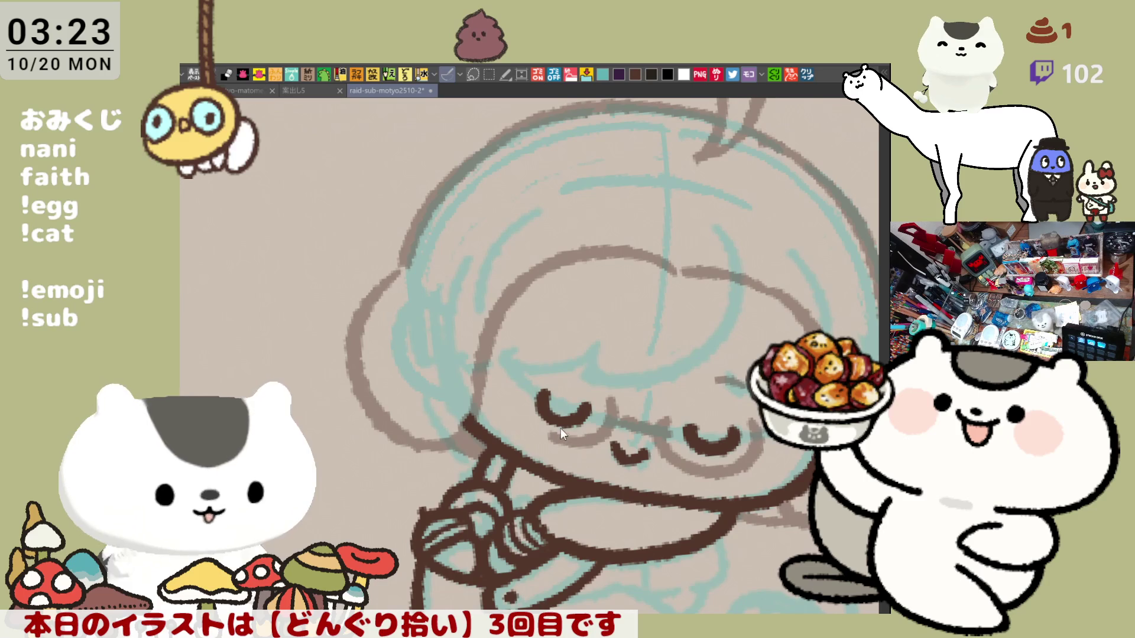
{"action": "left_click_drag", "start_coordinate": [585, 454], "coordinate": [645, 355]}
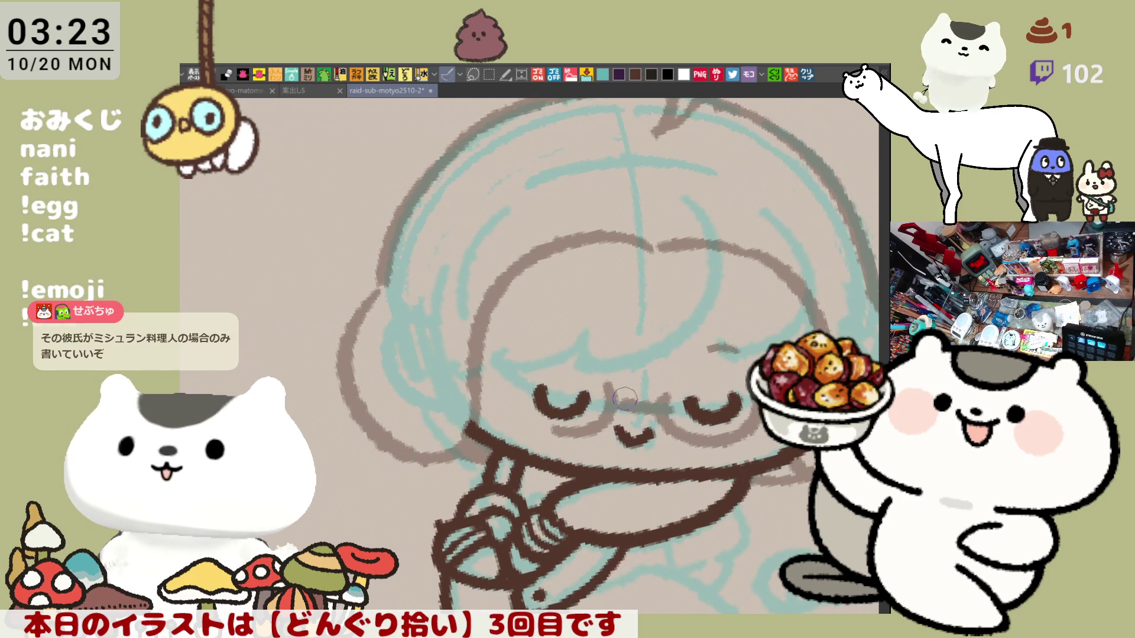
{"action": "left_click_drag", "start_coordinate": [512, 371], "coordinate": [541, 434]}
{"action": "key", "text": "ctrl+z"}
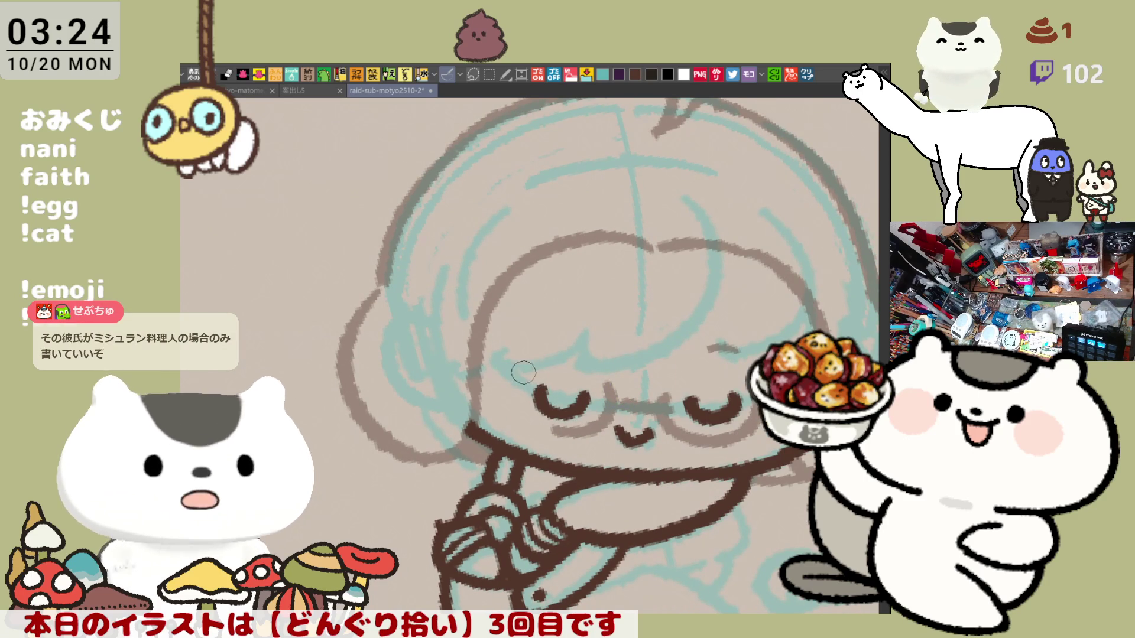
{"action": "left_click_drag", "start_coordinate": [512, 372], "coordinate": [555, 425]}
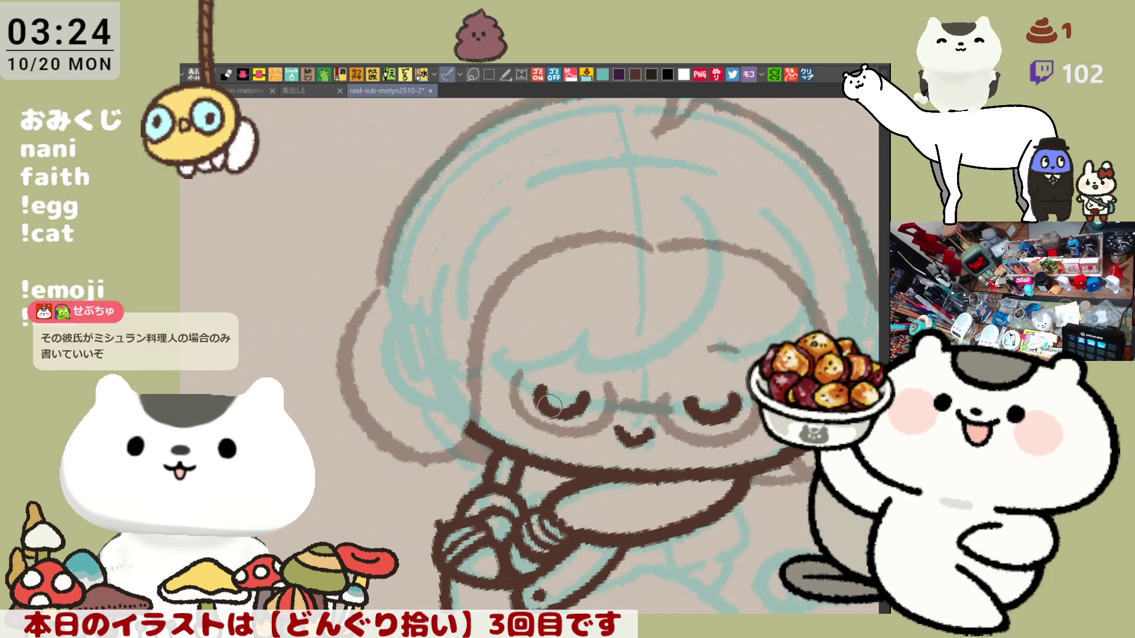
{"action": "key", "text": "ctrl+z"}
{"action": "left_click_drag", "start_coordinate": [512, 372], "coordinate": [558, 428]}
{"action": "key", "text": "ctrl+z"}
- Finish the curve beside the left eye and tilt the canvas view for inking
{"action": "left_click_drag", "start_coordinate": [512, 371], "coordinate": [559, 429]}
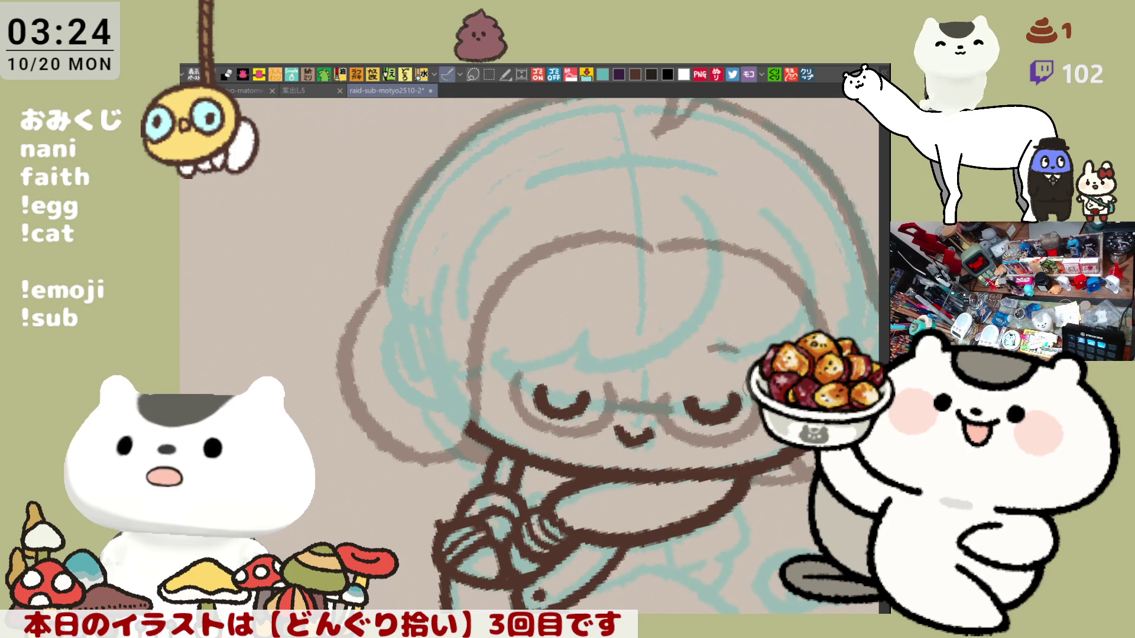
{"action": "mouse_move", "coordinate": [678, 407]}
{"action": "left_mouse_down"}
{"action": "mouse_move", "coordinate": [719, 332]}
{"action": "mouse_move", "coordinate": [656, 392]}
{"action": "left_mouse_up"}
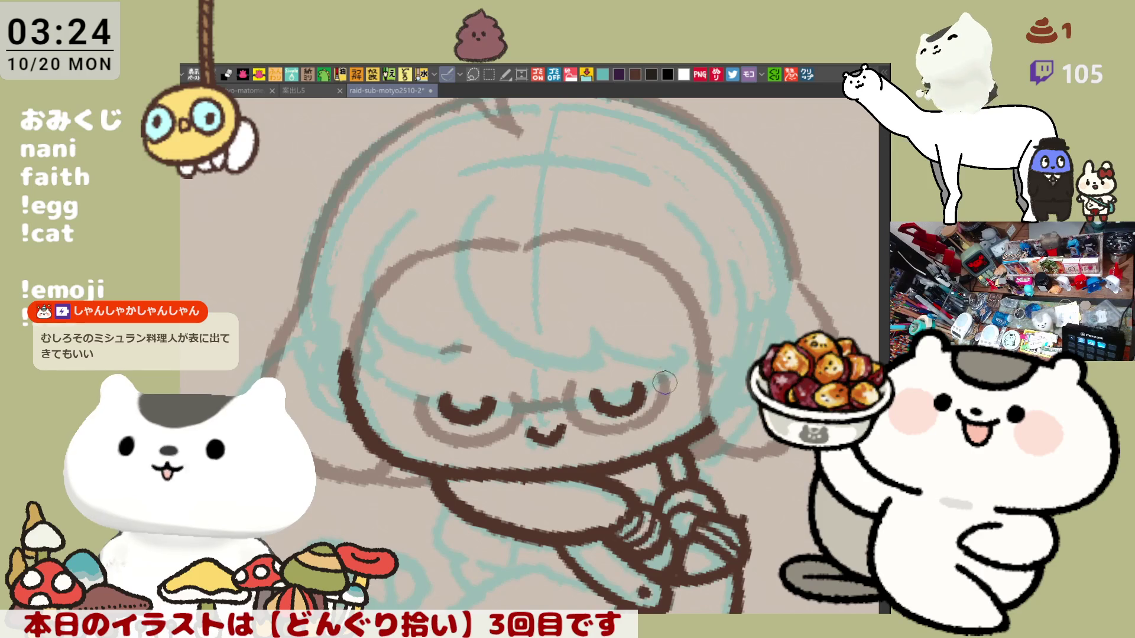
{"action": "left_click_drag", "start_coordinate": [668, 388], "coordinate": [673, 327]}
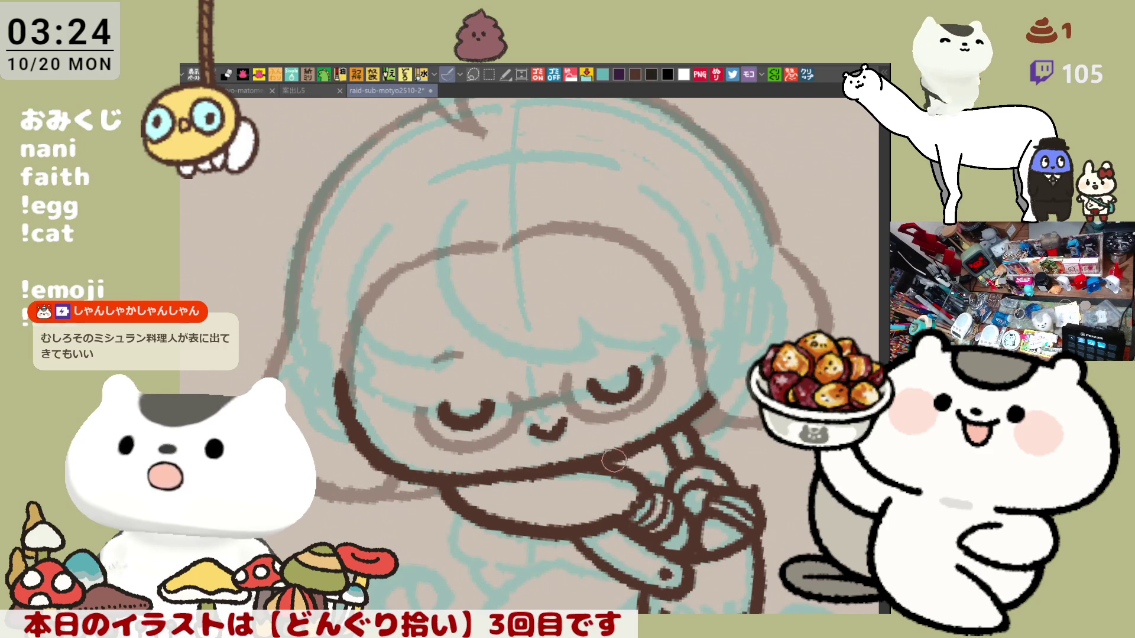
{"action": "key", "text": "minus"}
{"action": "key", "text": "minus"}
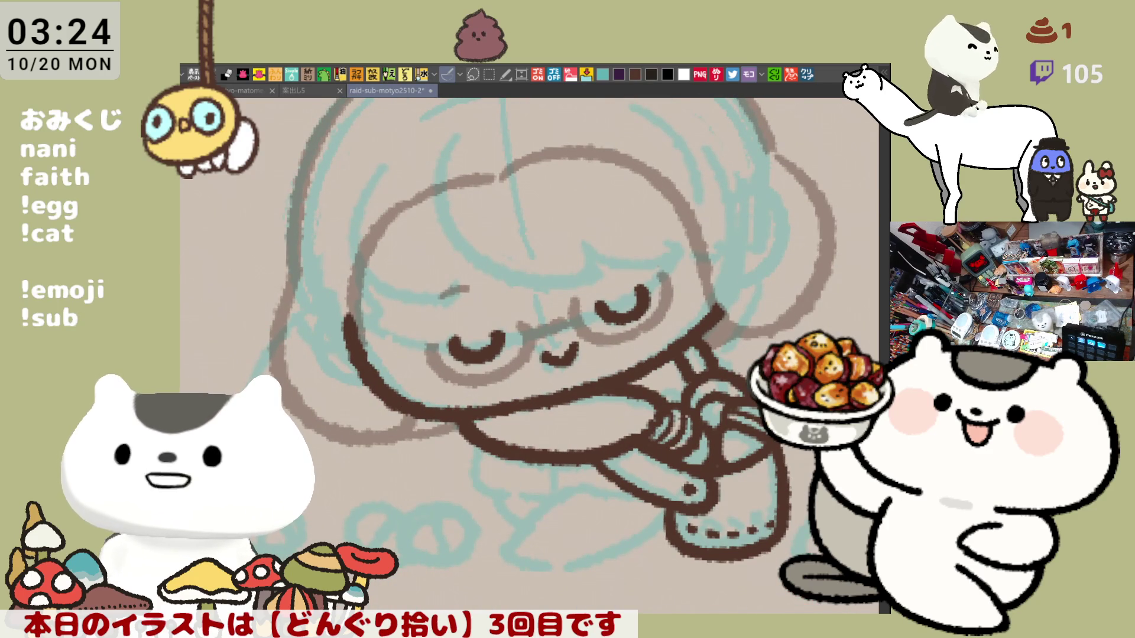
- Ink the dark-brown arm and leg outline beneath the clasped hands, redrawing until it fits
{"action": "left_click_drag", "start_coordinate": [476, 446], "coordinate": [528, 494]}
{"action": "key", "text": "ctrl+z"}
{"action": "left_click_drag", "start_coordinate": [476, 444], "coordinate": [546, 490]}
{"action": "left_click_drag", "start_coordinate": [476, 455], "coordinate": [552, 496]}
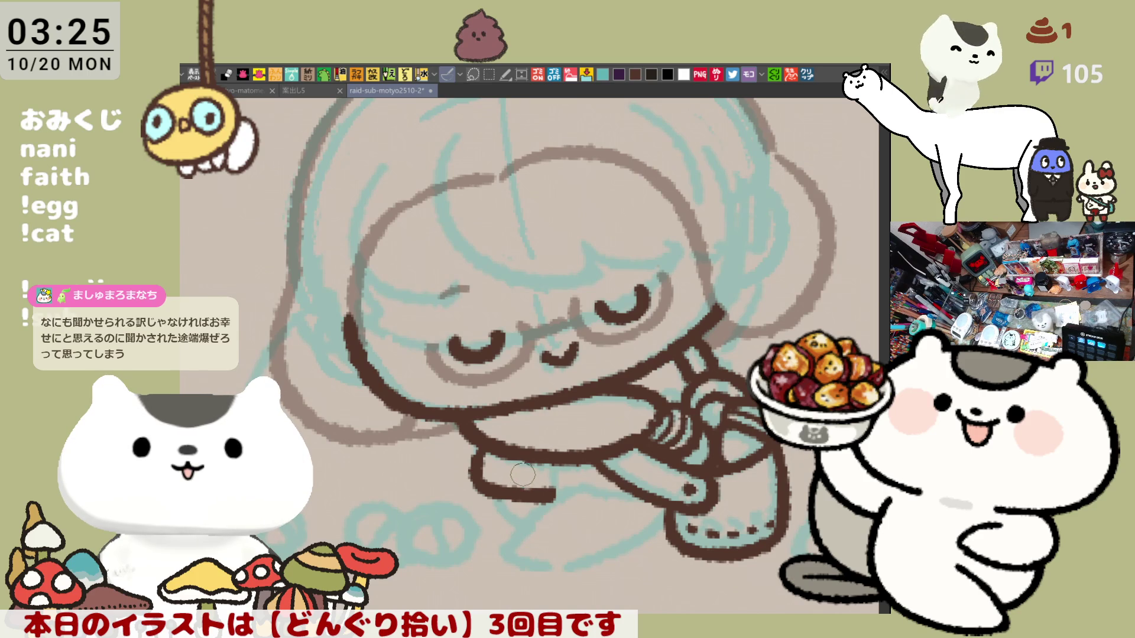
{"action": "key", "text": "ctrl+z"}
{"action": "left_click_drag", "start_coordinate": [480, 451], "coordinate": [539, 491]}
{"action": "key", "text": "ctrl+z"}
{"action": "left_click_drag", "start_coordinate": [475, 451], "coordinate": [547, 495]}
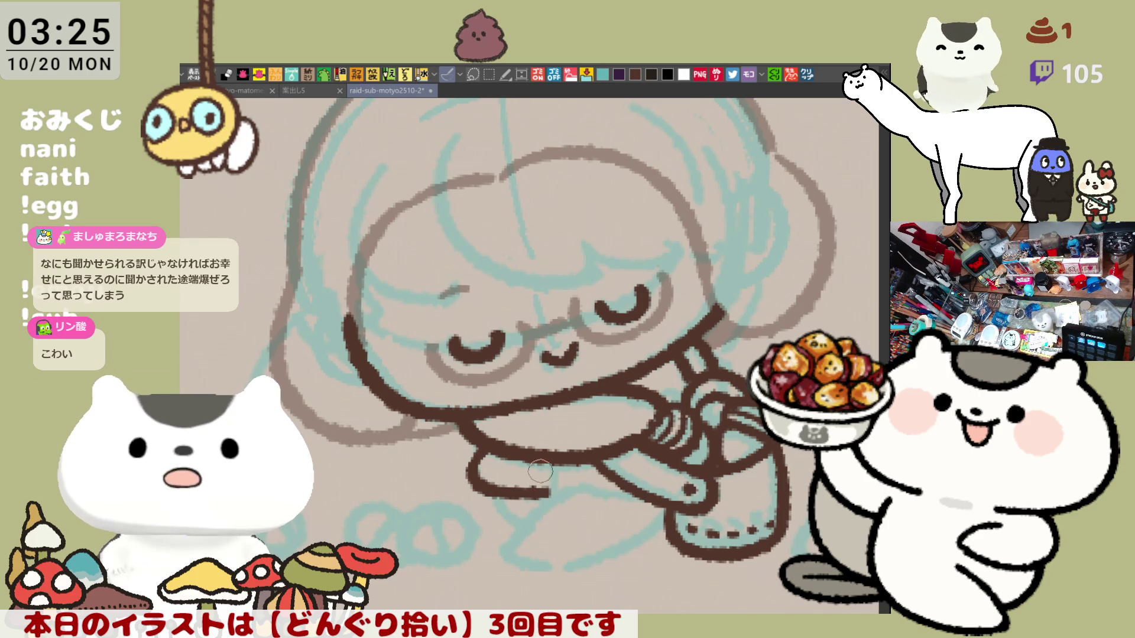
{"action": "key", "text": "ctrl+z"}
{"action": "left_click_drag", "start_coordinate": [476, 450], "coordinate": [538, 500]}
{"action": "key", "text": "ctrl+z"}
{"action": "mouse_move", "coordinate": [476, 452]}
{"action": "left_mouse_down"}
{"action": "mouse_move", "coordinate": [497, 489]}
{"action": "mouse_move", "coordinate": [542, 477]}
{"action": "left_mouse_up"}
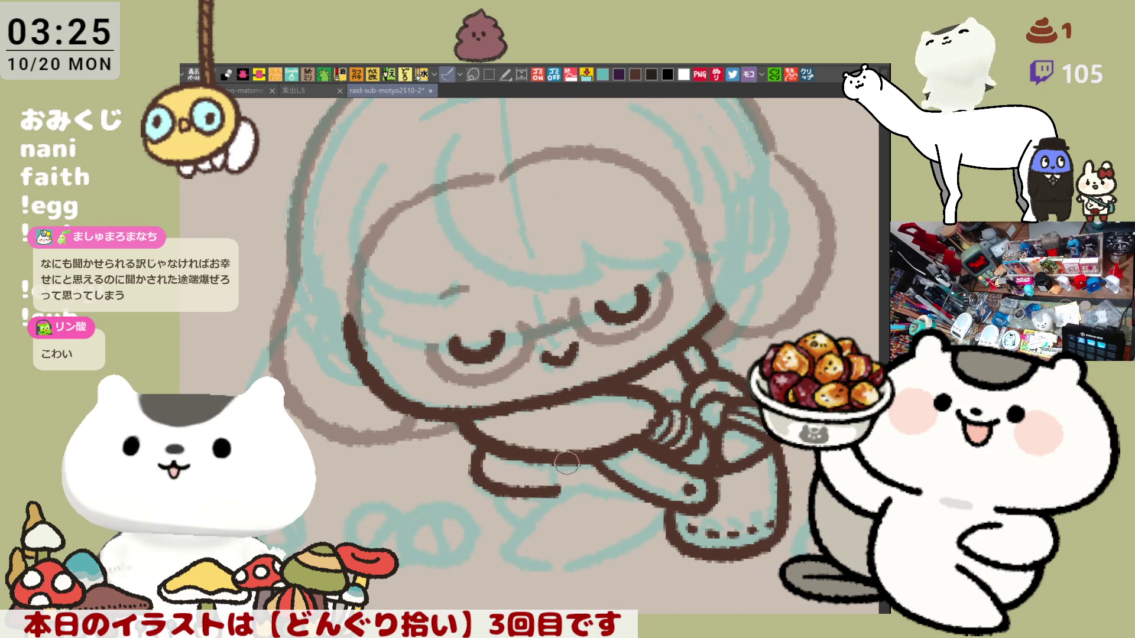
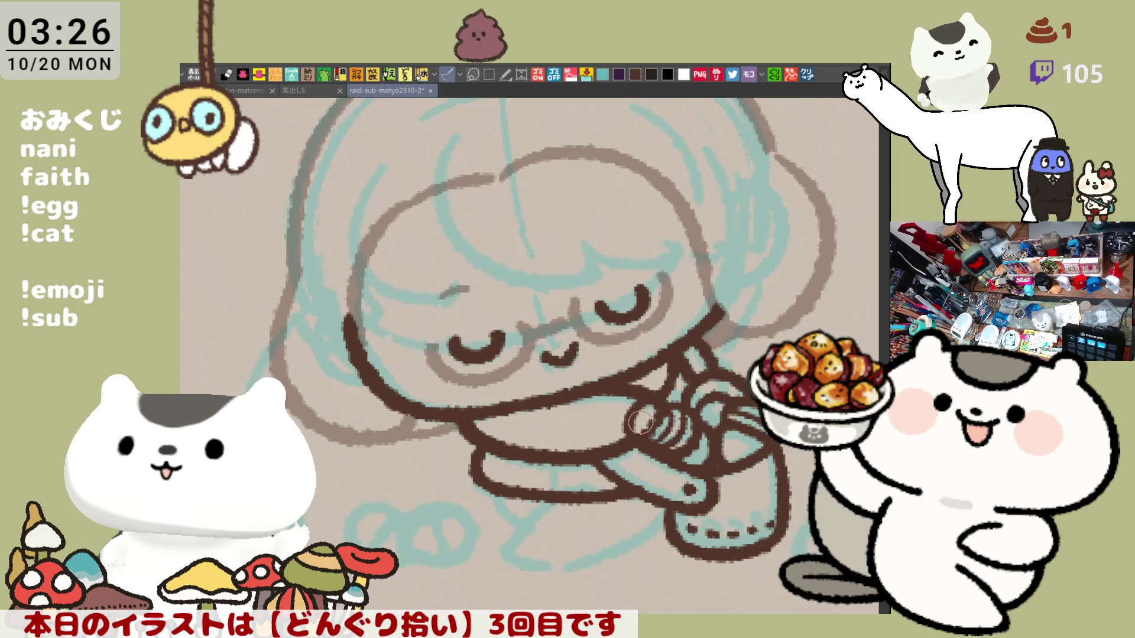
- Tilt the canvas and ink the crouching leg line in dark brown, thickening its top
{"action": "left_click_drag", "start_coordinate": [639, 418], "coordinate": [628, 394]}
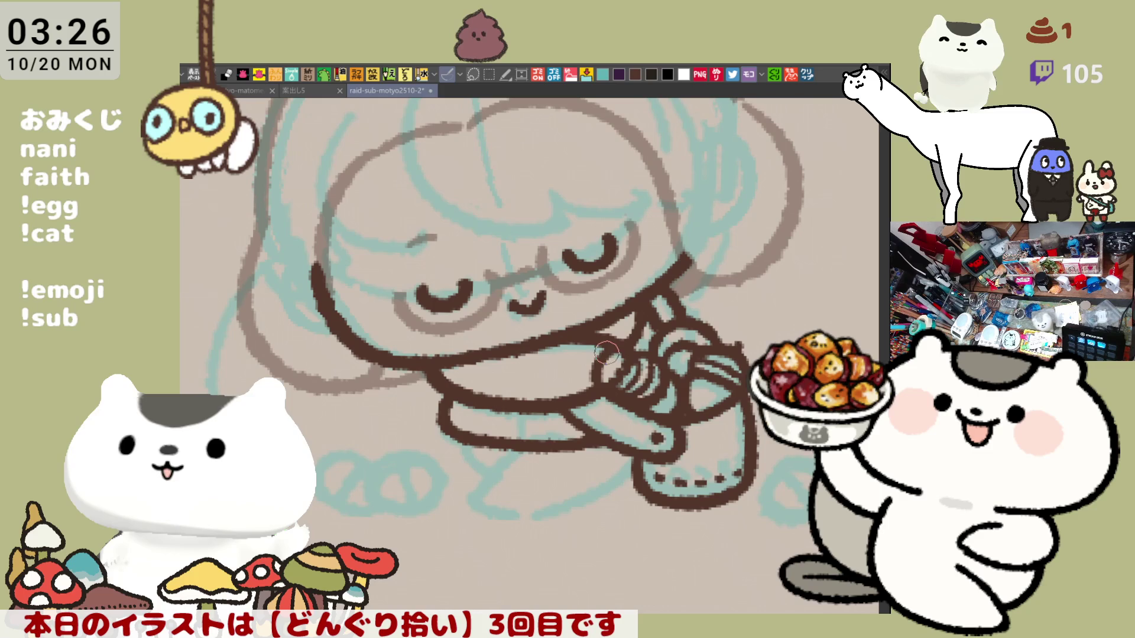
{"action": "left_click_drag", "start_coordinate": [563, 422], "coordinate": [616, 296]}
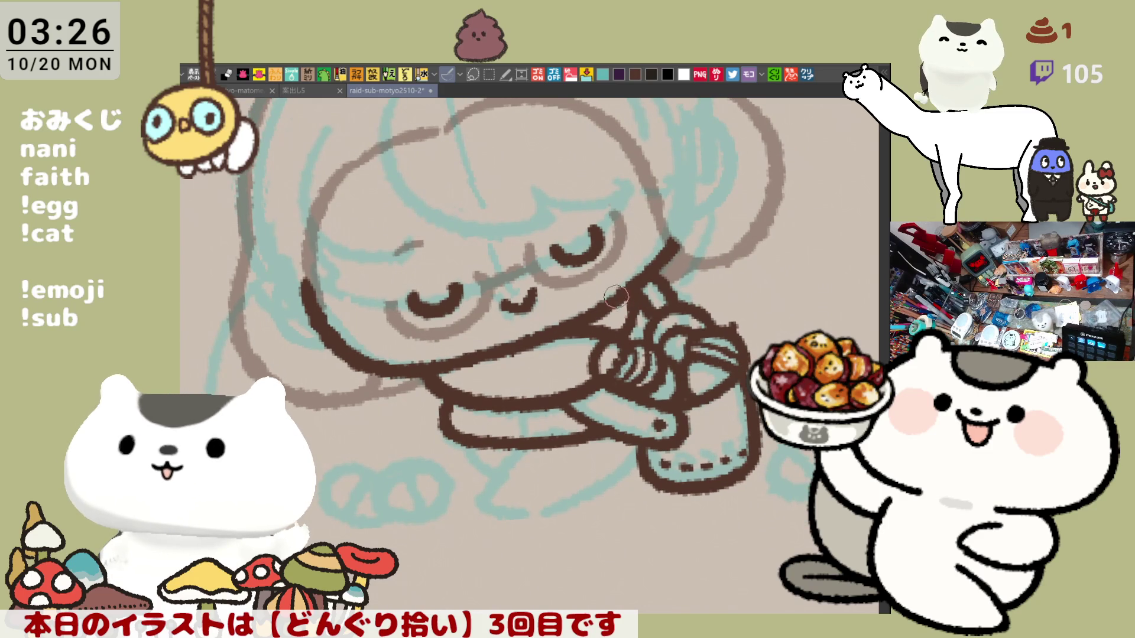
{"action": "mouse_move", "coordinate": [644, 349]}
{"action": "left_mouse_down"}
{"action": "mouse_move", "coordinate": [662, 279]}
{"action": "mouse_move", "coordinate": [585, 464]}
{"action": "left_mouse_up"}
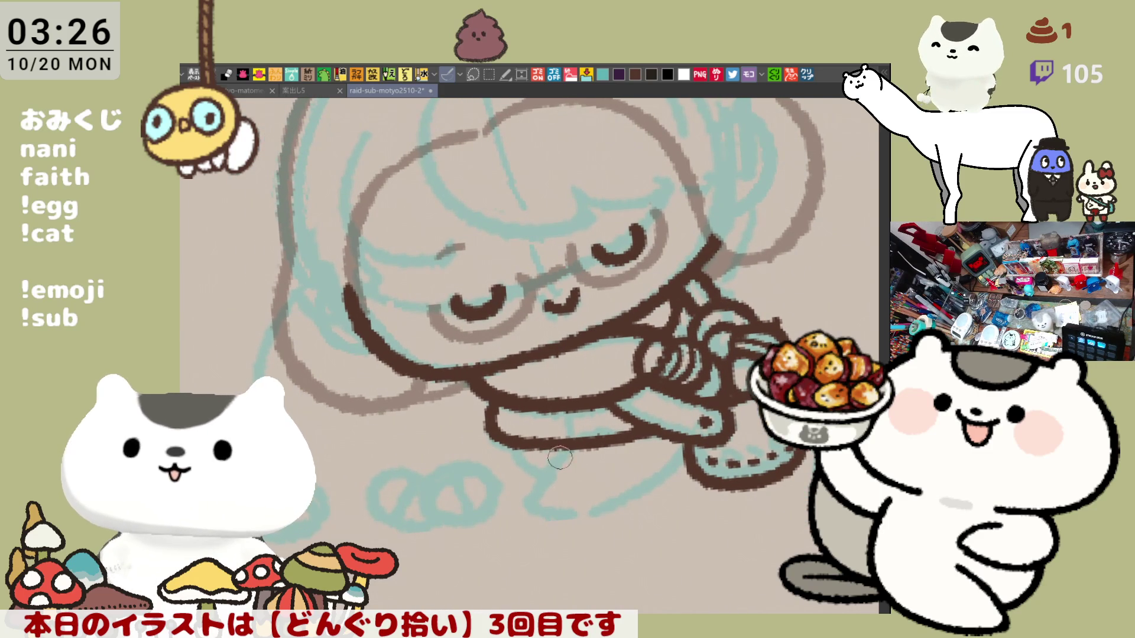
{"action": "left_click_drag", "start_coordinate": [566, 450], "coordinate": [534, 488]}
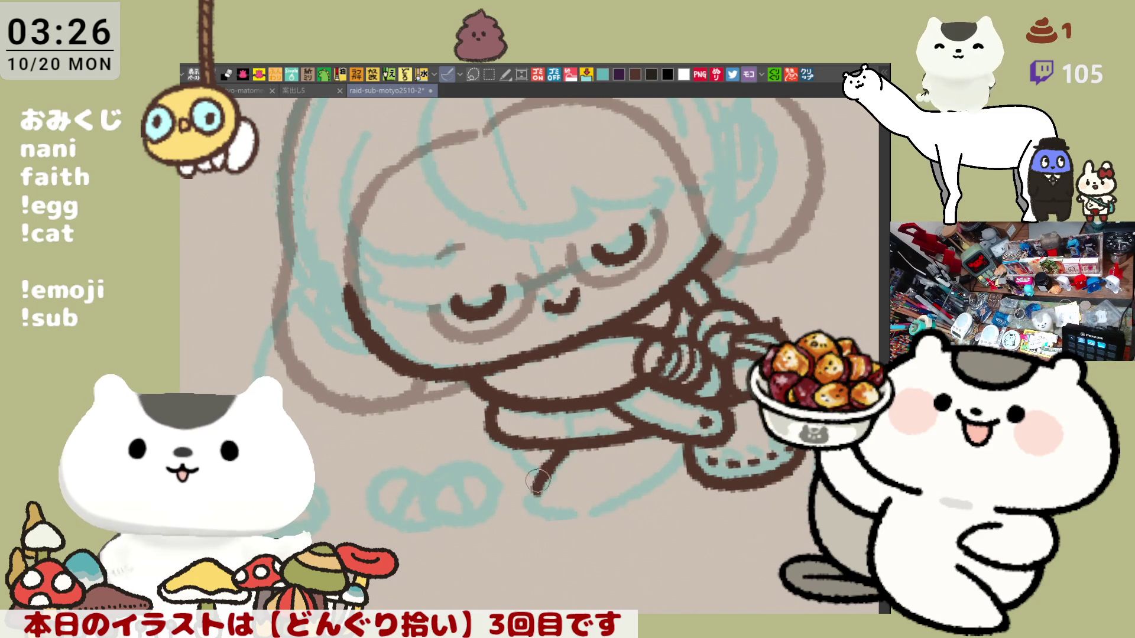
{"action": "key", "text": "ctrl+z"}
{"action": "left_click_drag", "start_coordinate": [572, 447], "coordinate": [540, 483]}
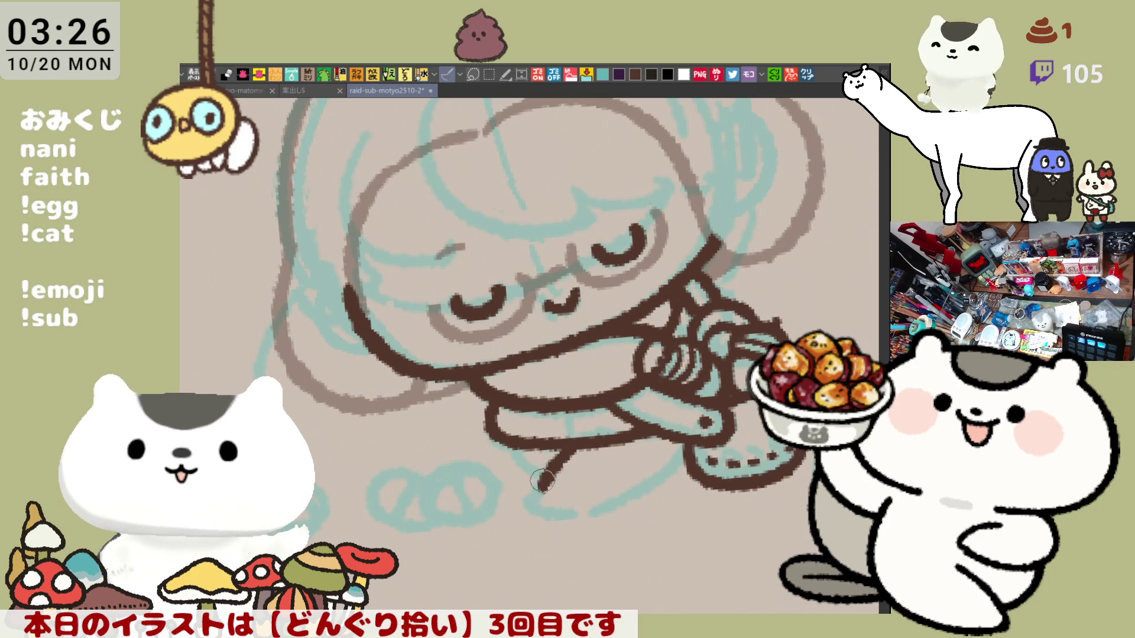
{"action": "key", "text": "ctrl+z"}
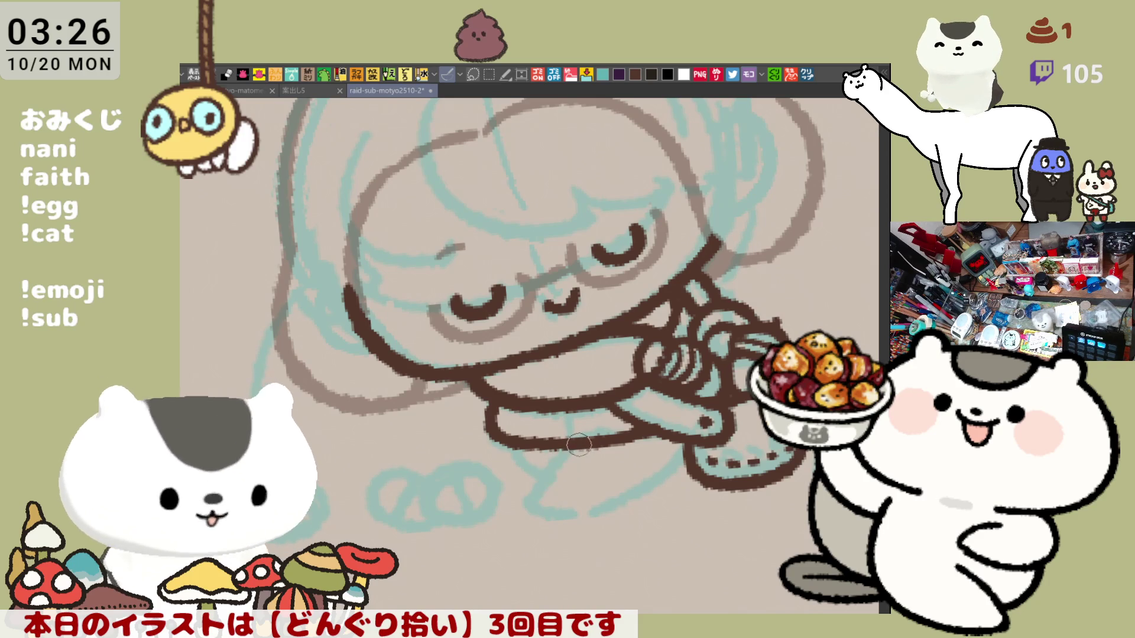
{"action": "key", "text": "ctrl+z"}
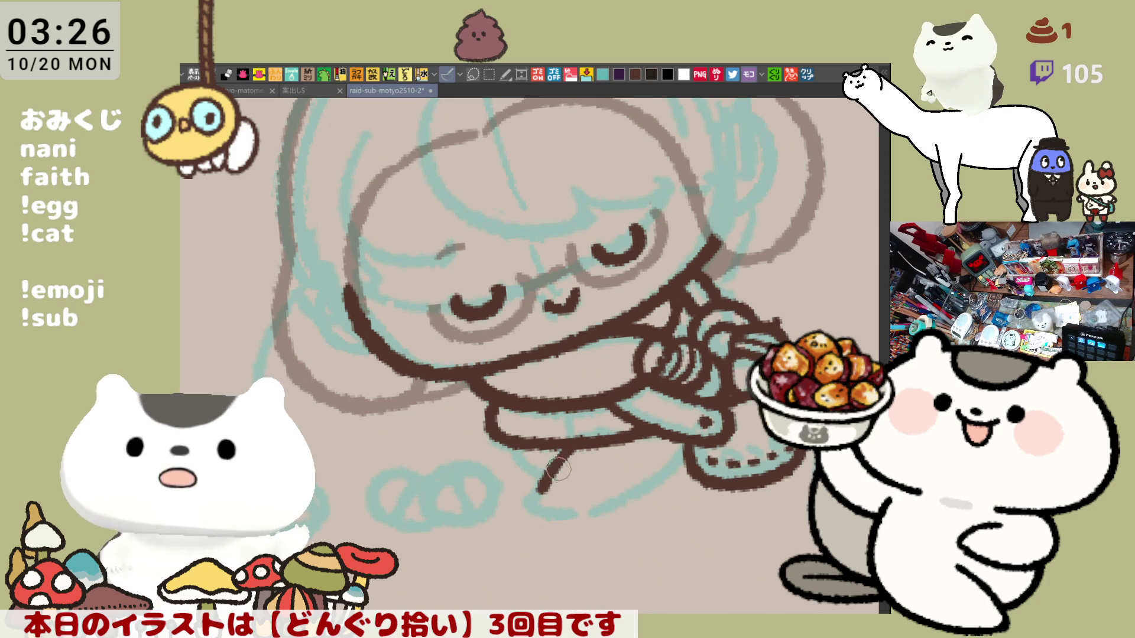
{"action": "left_click_drag", "start_coordinate": [574, 449], "coordinate": [543, 494]}
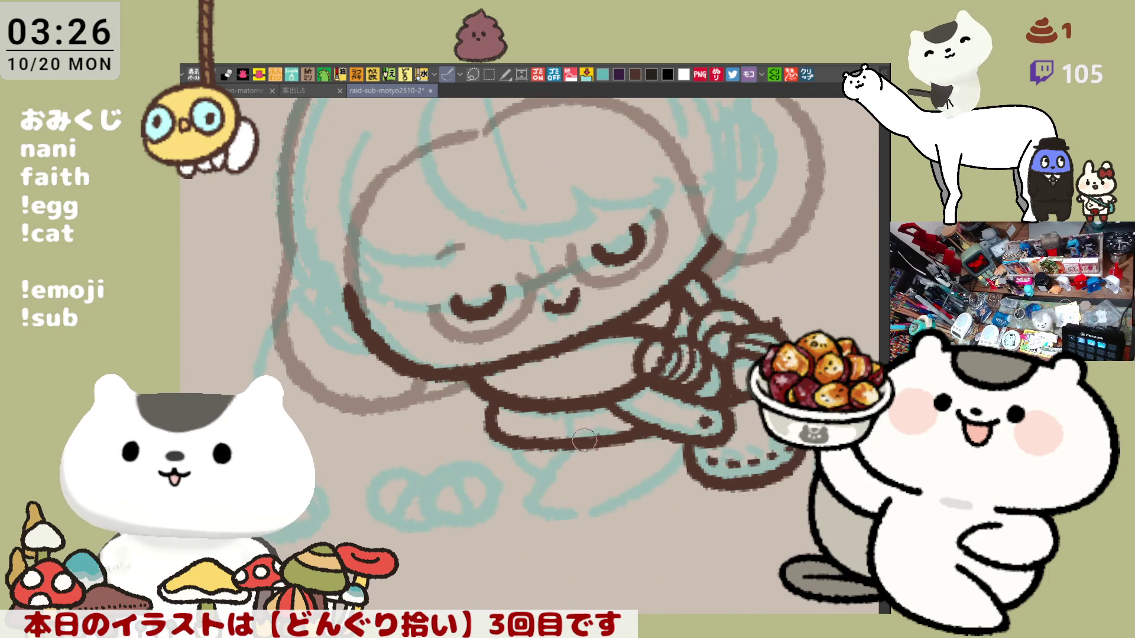
{"action": "left_click_drag", "start_coordinate": [574, 448], "coordinate": [553, 479]}
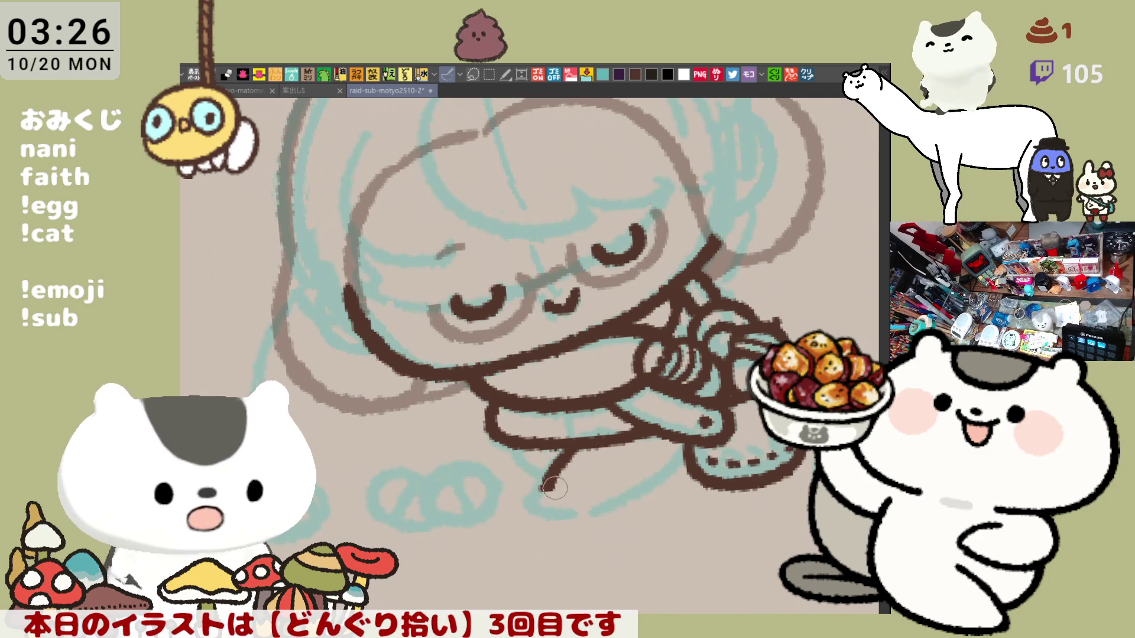
- Extend the leg into a foot curving to the right, then mirror the canvas view
{"action": "left_click_drag", "start_coordinate": [549, 488], "coordinate": [578, 509]}
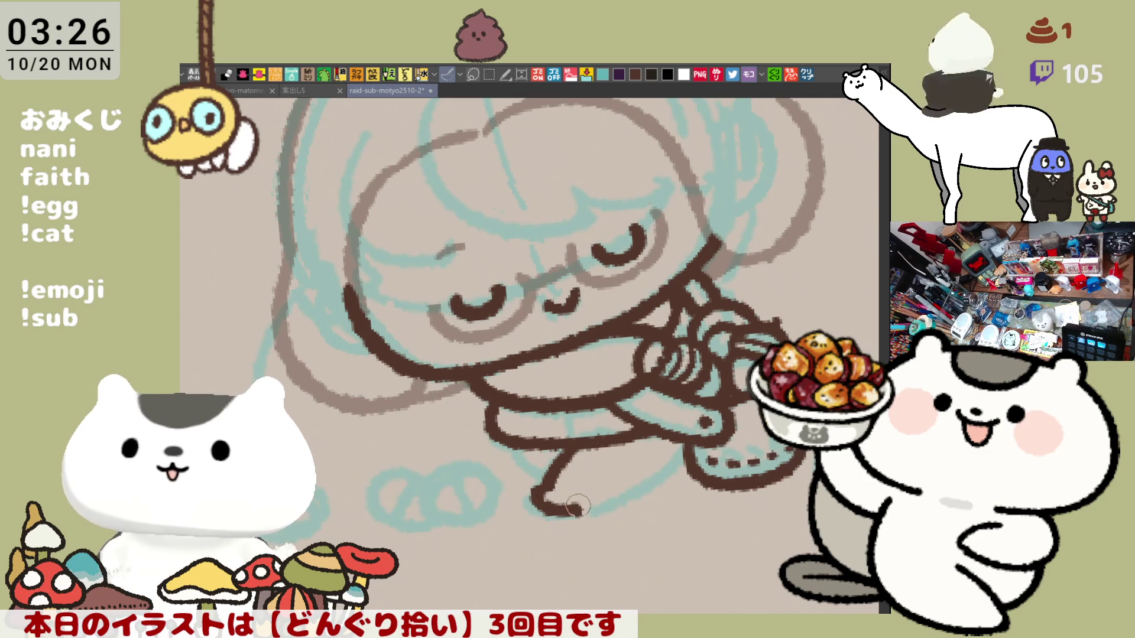
{"action": "key", "text": "ctrl+z"}
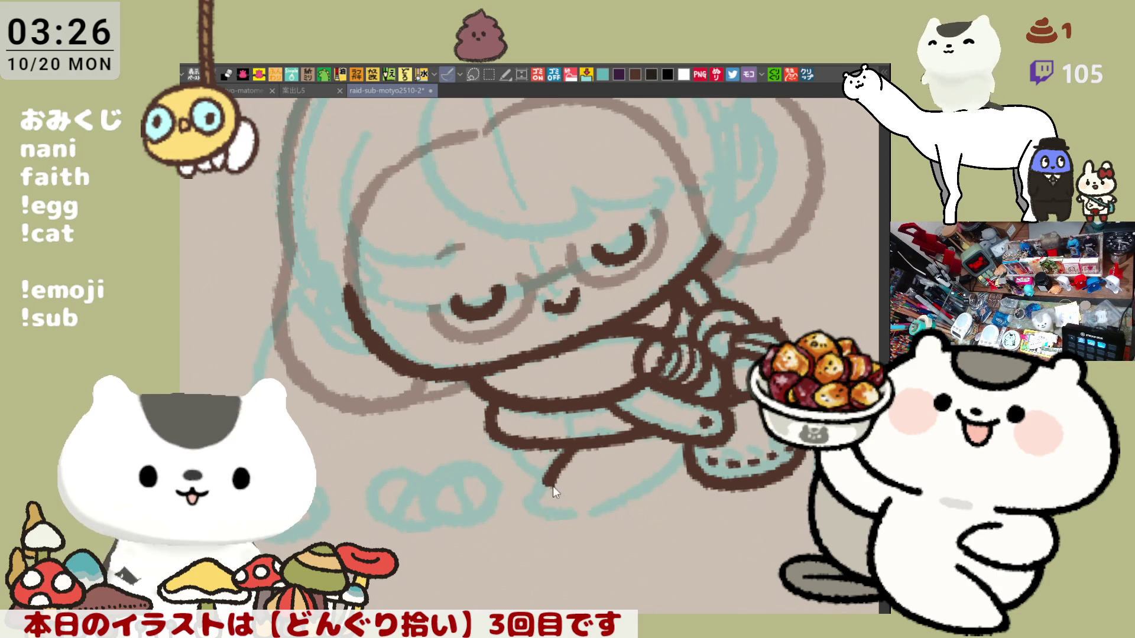
{"action": "left_click_drag", "start_coordinate": [547, 482], "coordinate": [572, 510]}
{"action": "key", "text": "h"}
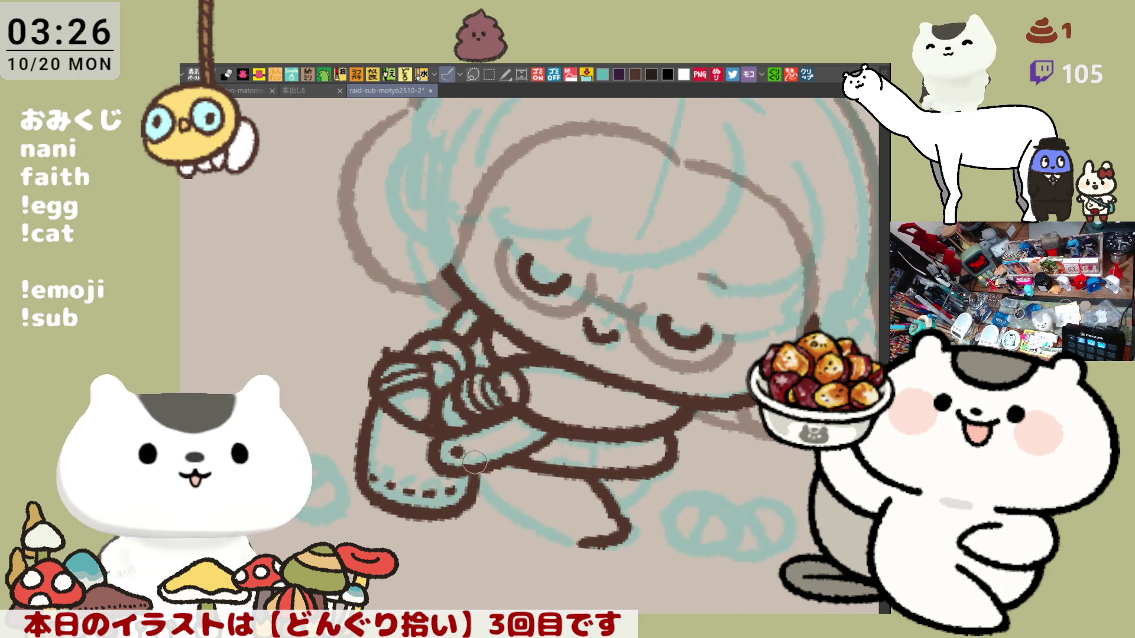
- Ink the other lower leg in dark brown from knee to foot, redrawing until it fits
{"action": "left_click_drag", "start_coordinate": [473, 466], "coordinate": [580, 542]}
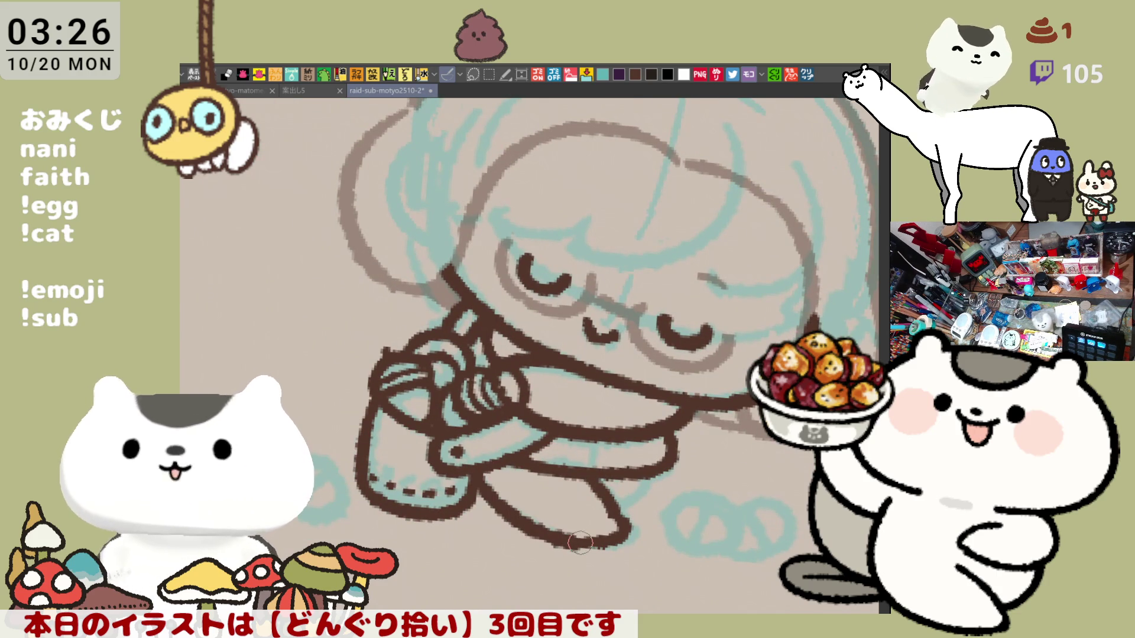
{"action": "key", "text": "ctrl+z"}
{"action": "left_click_drag", "start_coordinate": [479, 470], "coordinate": [582, 544]}
{"action": "key", "text": "ctrl+z"}
{"action": "left_click_drag", "start_coordinate": [478, 469], "coordinate": [585, 539]}
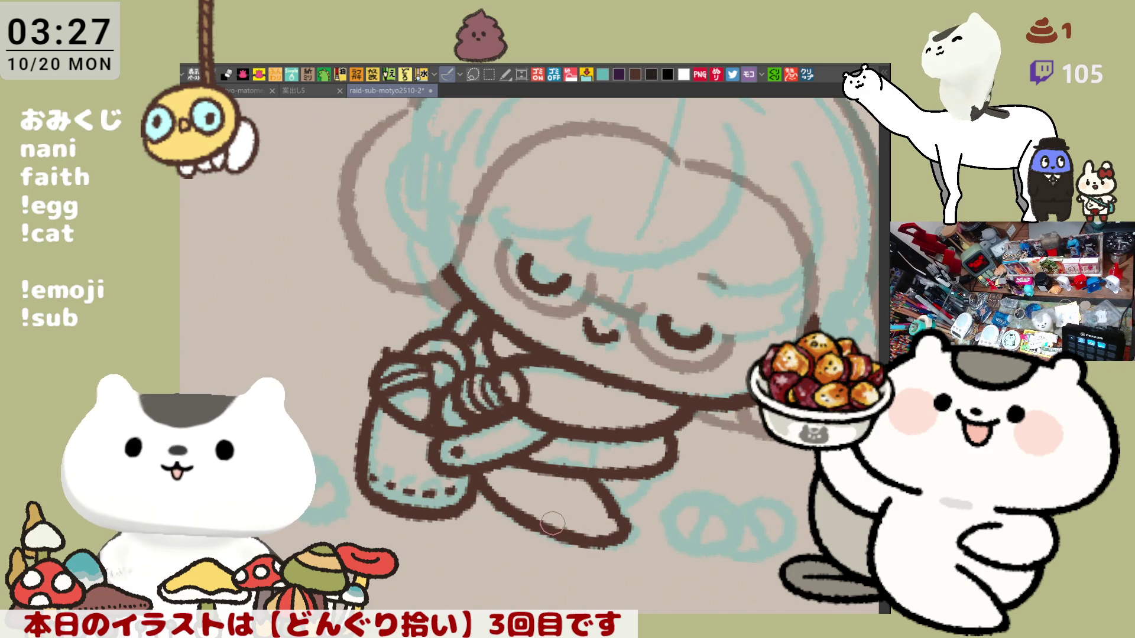
{"action": "key", "text": "ctrl+z"}
{"action": "left_click_drag", "start_coordinate": [473, 461], "coordinate": [583, 552]}
{"action": "key", "text": "ctrl+z"}
{"action": "left_click_drag", "start_coordinate": [476, 466], "coordinate": [584, 539]}
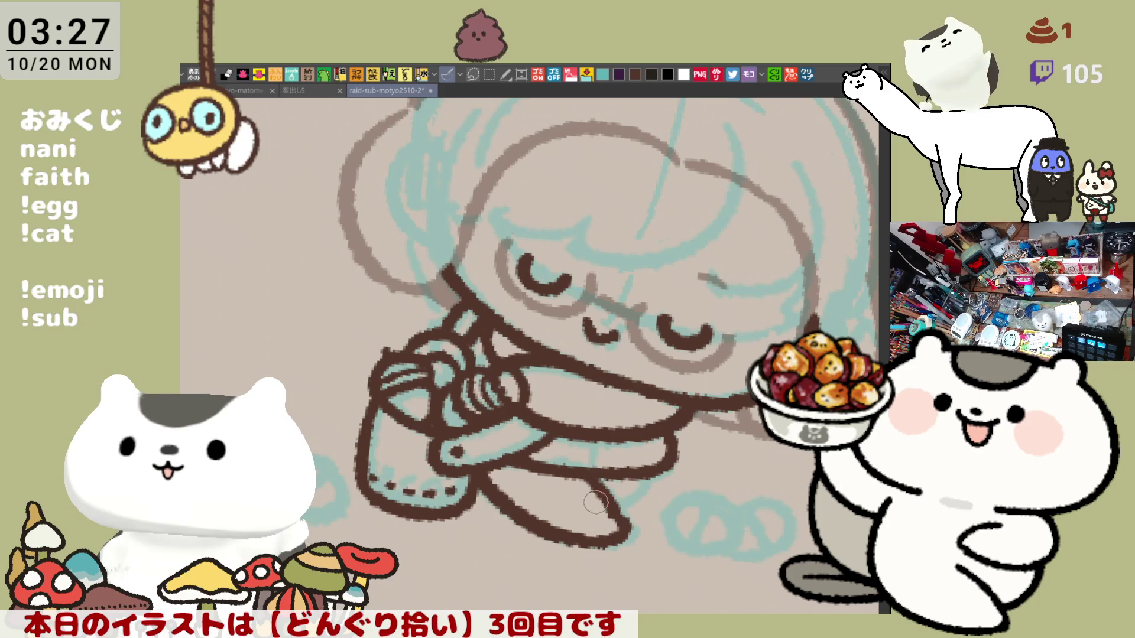
- Flip the view back, rotate it slightly clockwise and pan up to the head
{"action": "key", "text": "h"}
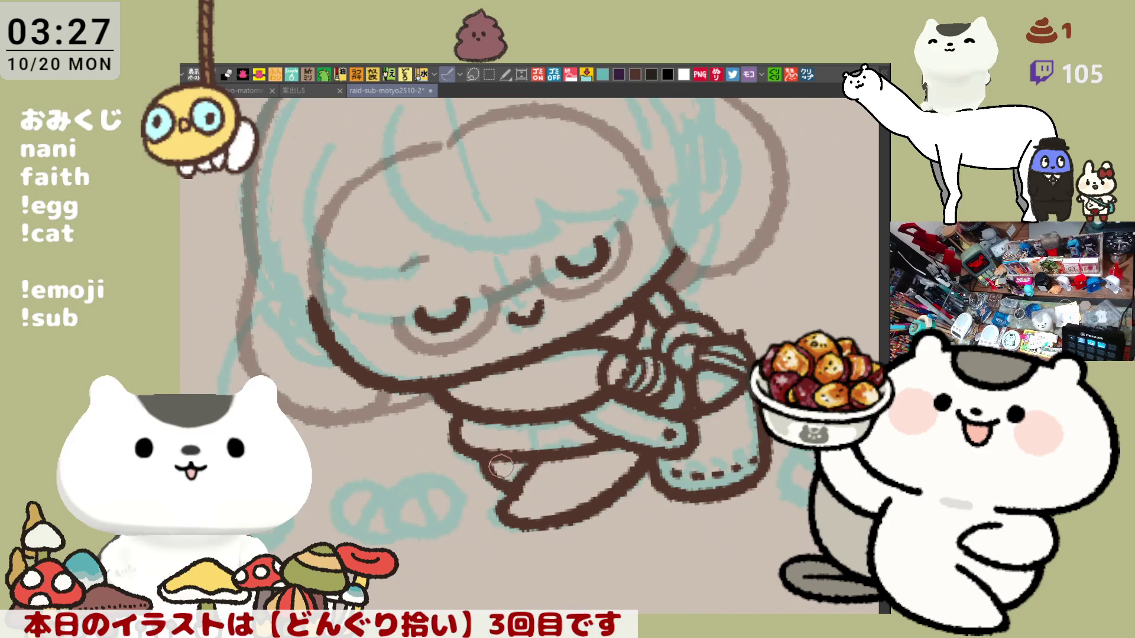
{"action": "key", "text": "asciicircum"}
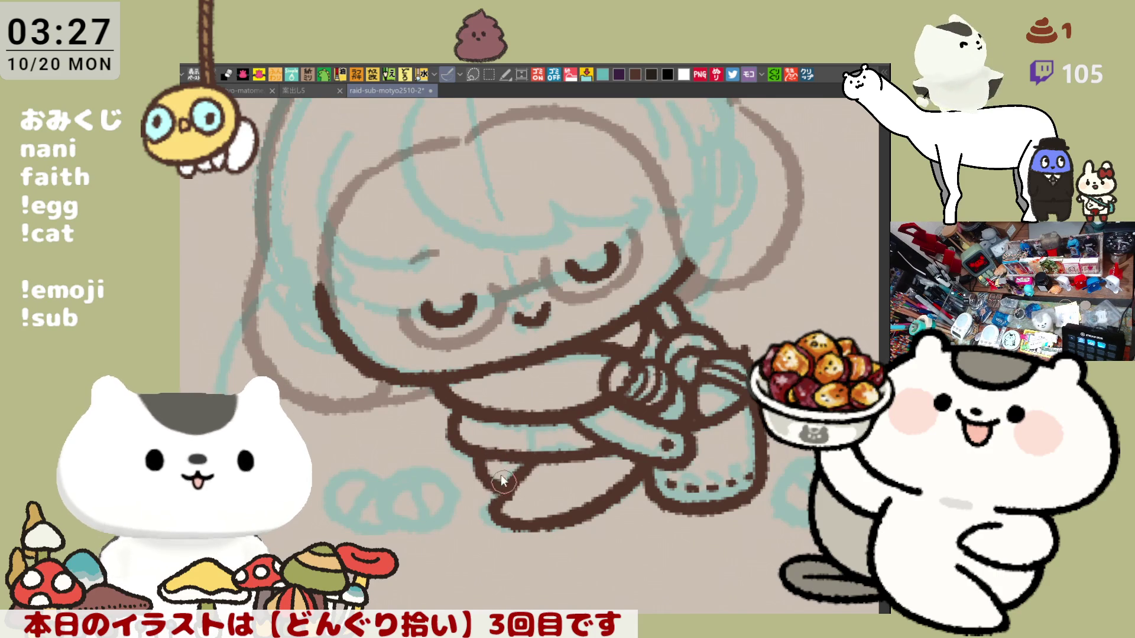
{"action": "mouse_move", "coordinate": [502, 482]}
{"action": "left_mouse_down"}
{"action": "mouse_move", "coordinate": [592, 442]}
{"action": "mouse_move", "coordinate": [447, 356]}
{"action": "left_mouse_up"}
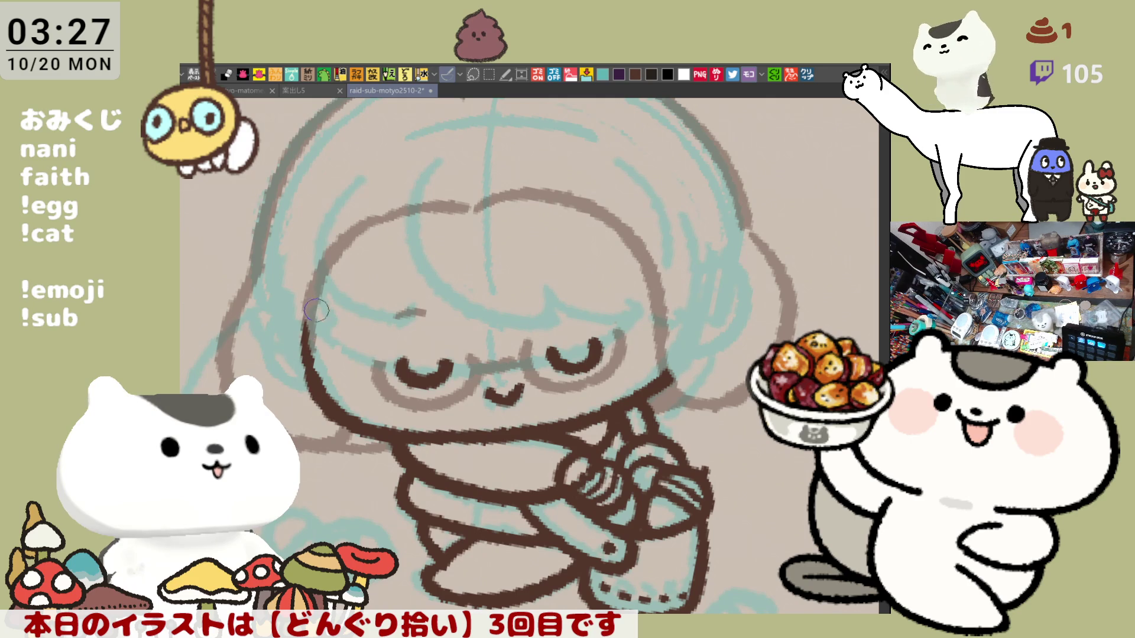
- Trace the left face contour and carry the dark brown outline over the head top
{"action": "left_click_drag", "start_coordinate": [344, 238], "coordinate": [306, 381]}
{"action": "key", "text": "ctrl+z"}
{"action": "left_click_drag", "start_coordinate": [342, 241], "coordinate": [305, 381]}
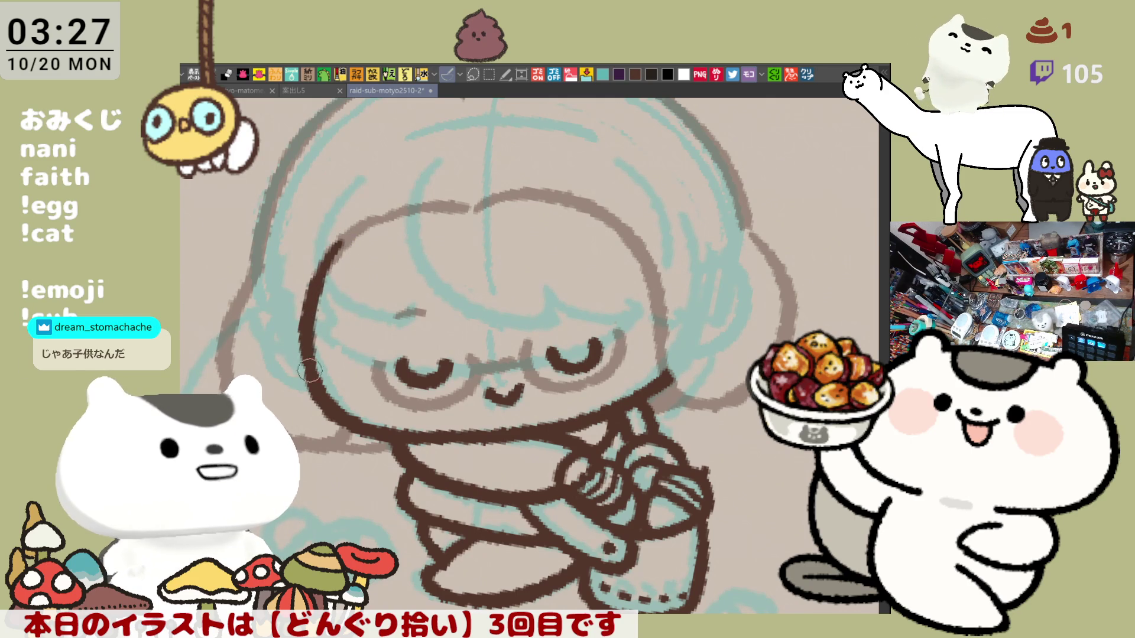
{"action": "left_click_drag", "start_coordinate": [341, 241], "coordinate": [458, 195]}
{"action": "key", "text": "ctrl+z"}
{"action": "left_click_drag", "start_coordinate": [341, 241], "coordinate": [427, 203]}
{"action": "key", "text": "ctrl+z"}
{"action": "left_click_drag", "start_coordinate": [342, 241], "coordinate": [467, 204]}
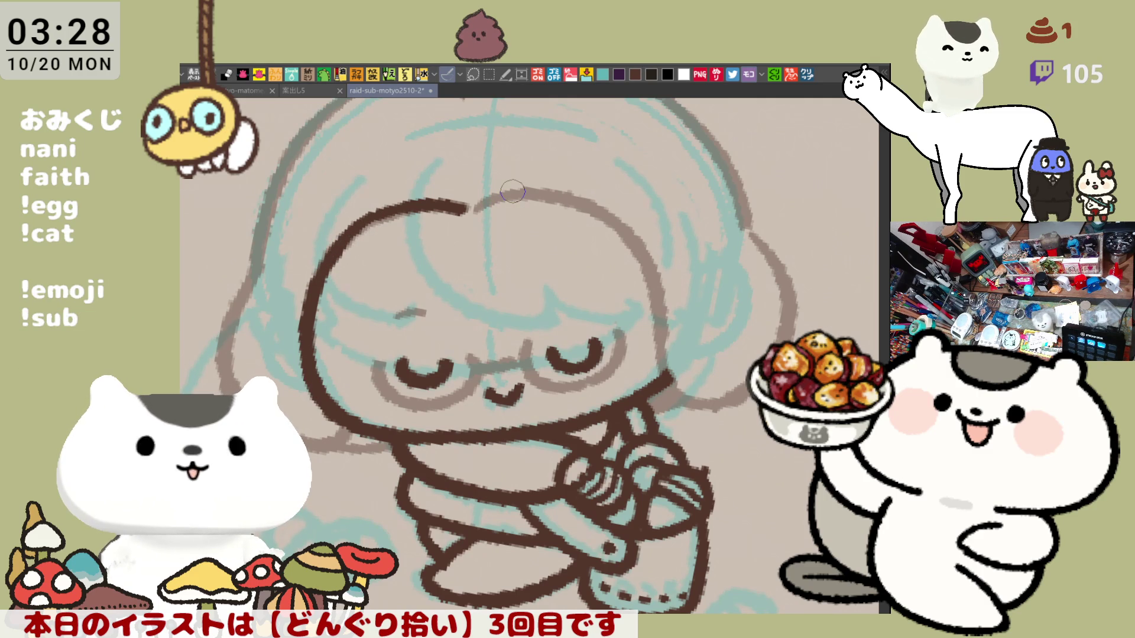
- With the view mirrored, trace the left side of the face in dark brown
{"action": "key", "text": "h"}
{"action": "left_click_drag", "start_coordinate": [407, 227], "coordinate": [352, 355]}
{"action": "key", "text": "ctrl+z"}
{"action": "left_click_drag", "start_coordinate": [426, 196], "coordinate": [352, 355]}
{"action": "key", "text": "ctrl+z"}
{"action": "left_click_drag", "start_coordinate": [408, 217], "coordinate": [354, 367]}
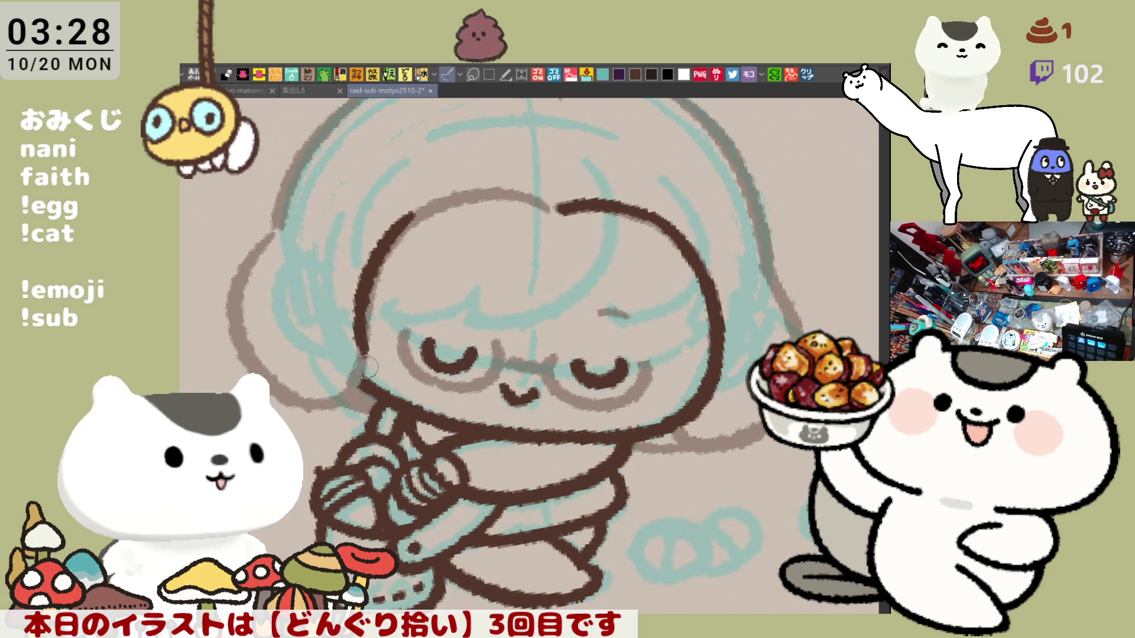
- Draw the arc across the top of the head, retrying repeatedly, then thicken its left part
{"action": "key", "text": "ctrl+z"}
{"action": "left_click_drag", "start_coordinate": [408, 217], "coordinate": [523, 180]}
{"action": "key", "text": "ctrl+z"}
{"action": "left_click_drag", "start_coordinate": [399, 221], "coordinate": [513, 192]}
{"action": "key", "text": "ctrl+z"}
{"action": "left_click_drag", "start_coordinate": [405, 220], "coordinate": [526, 184]}
{"action": "key", "text": "ctrl+z"}
{"action": "left_click_drag", "start_coordinate": [412, 216], "coordinate": [537, 200]}
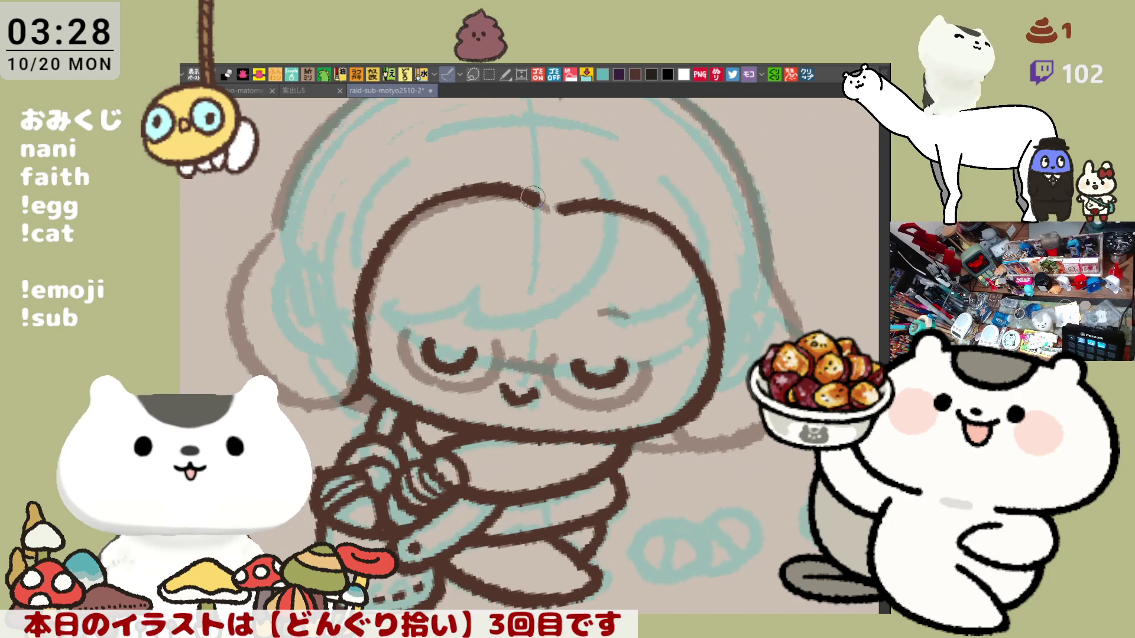
{"action": "key", "text": "ctrl+z"}
{"action": "left_click_drag", "start_coordinate": [408, 218], "coordinate": [535, 180]}
{"action": "key", "text": "ctrl+z"}
{"action": "left_click_drag", "start_coordinate": [411, 216], "coordinate": [540, 178]}
{"action": "key", "text": "ctrl+z"}
{"action": "left_click_drag", "start_coordinate": [408, 219], "coordinate": [541, 181]}
{"action": "key", "text": "ctrl+z"}
{"action": "left_click_drag", "start_coordinate": [413, 216], "coordinate": [549, 208]}
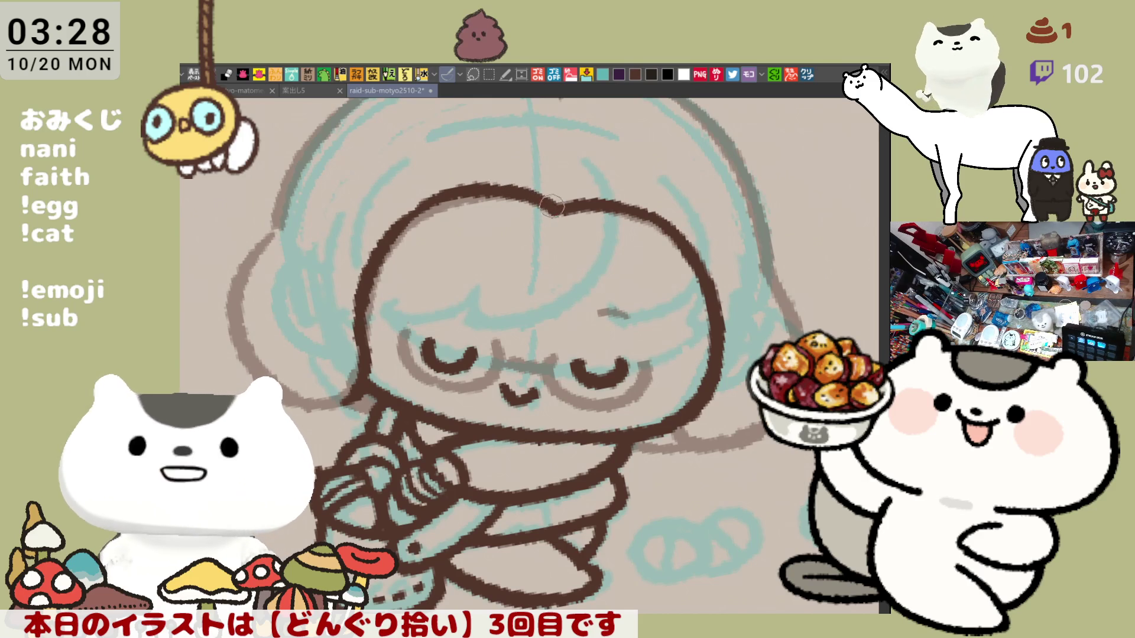
{"action": "left_click_drag", "start_coordinate": [410, 220], "coordinate": [470, 196]}
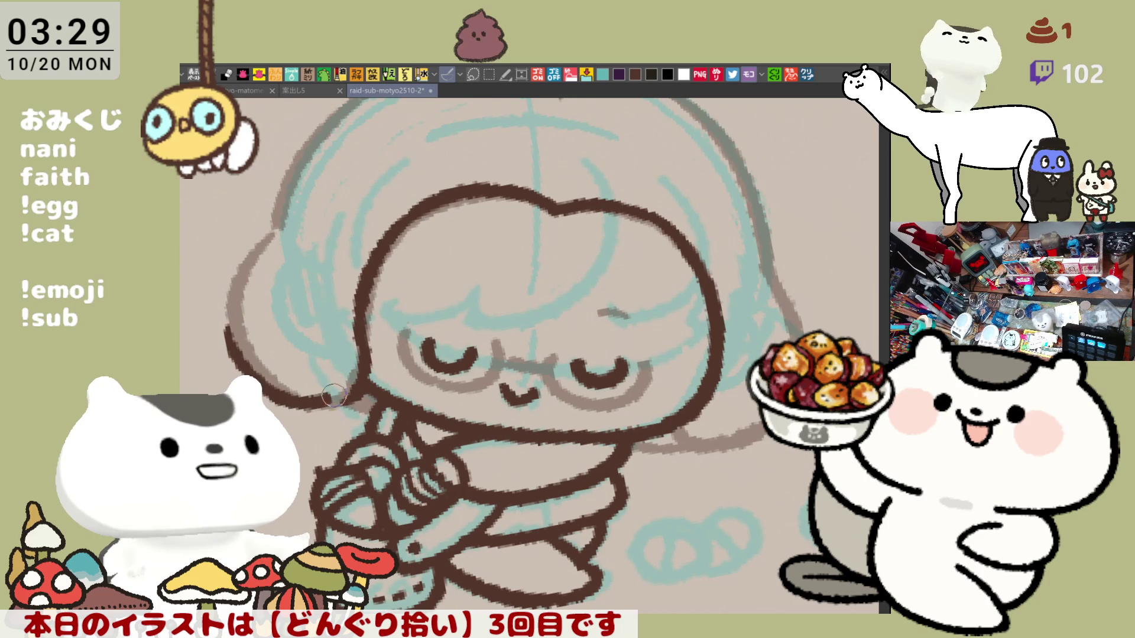
- Trace the hair's left outline around the face in dark brown
{"action": "left_click_drag", "start_coordinate": [235, 328], "coordinate": [331, 397]}
{"action": "key", "text": "ctrl+z"}
{"action": "mouse_move", "coordinate": [239, 354]}
{"action": "left_mouse_down"}
{"action": "mouse_move", "coordinate": [352, 399]}
{"action": "mouse_move", "coordinate": [302, 393]}
{"action": "left_mouse_up"}
{"action": "key", "text": "ctrl+z"}
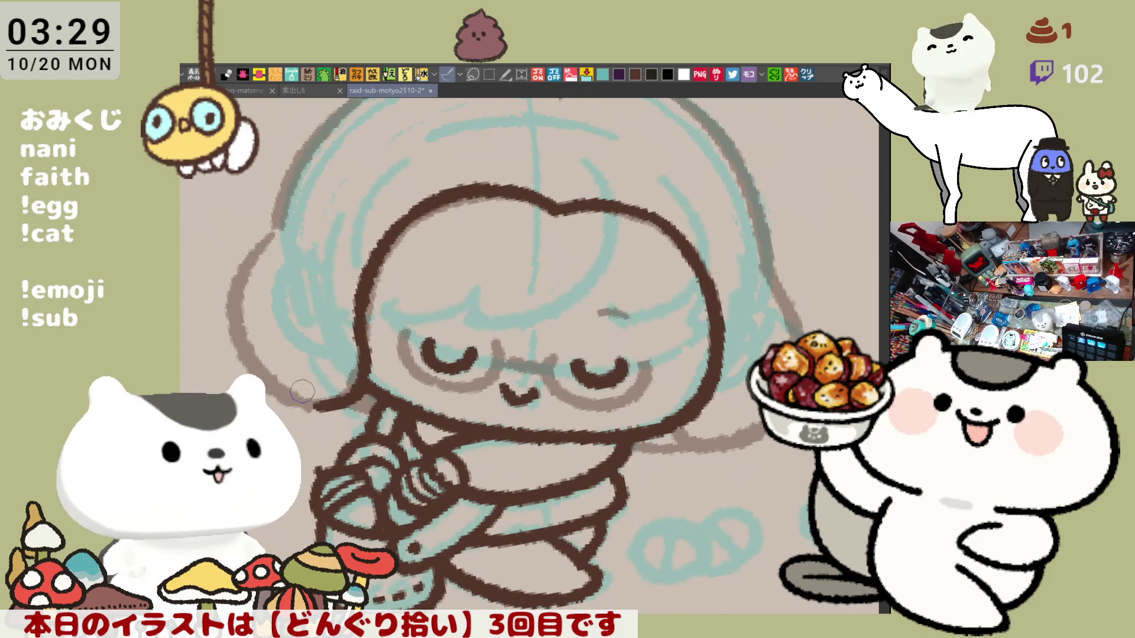
{"action": "left_click_drag", "start_coordinate": [233, 270], "coordinate": [325, 402]}
{"action": "key", "text": "ctrl+z"}
{"action": "left_click_drag", "start_coordinate": [234, 269], "coordinate": [319, 395]}
{"action": "key", "text": "ctrl+z"}
{"action": "left_click_drag", "start_coordinate": [245, 260], "coordinate": [315, 404]}
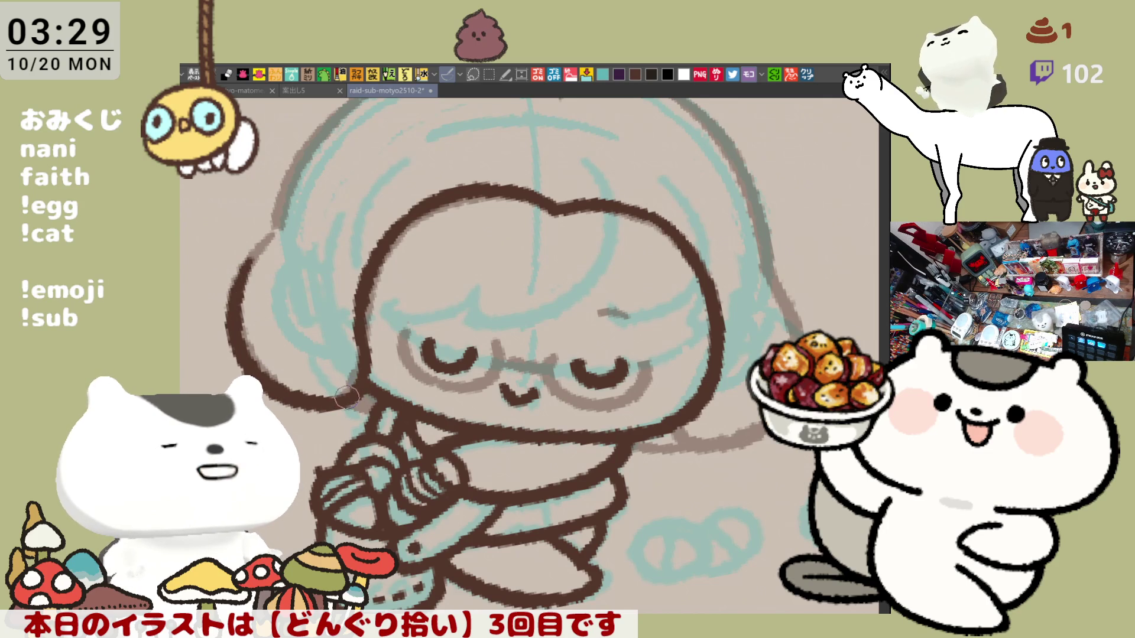
- Rotate the canvas, try a chin line, and mirror the view to check the drawing
{"action": "left_click_drag", "start_coordinate": [351, 259], "coordinate": [470, 232]}
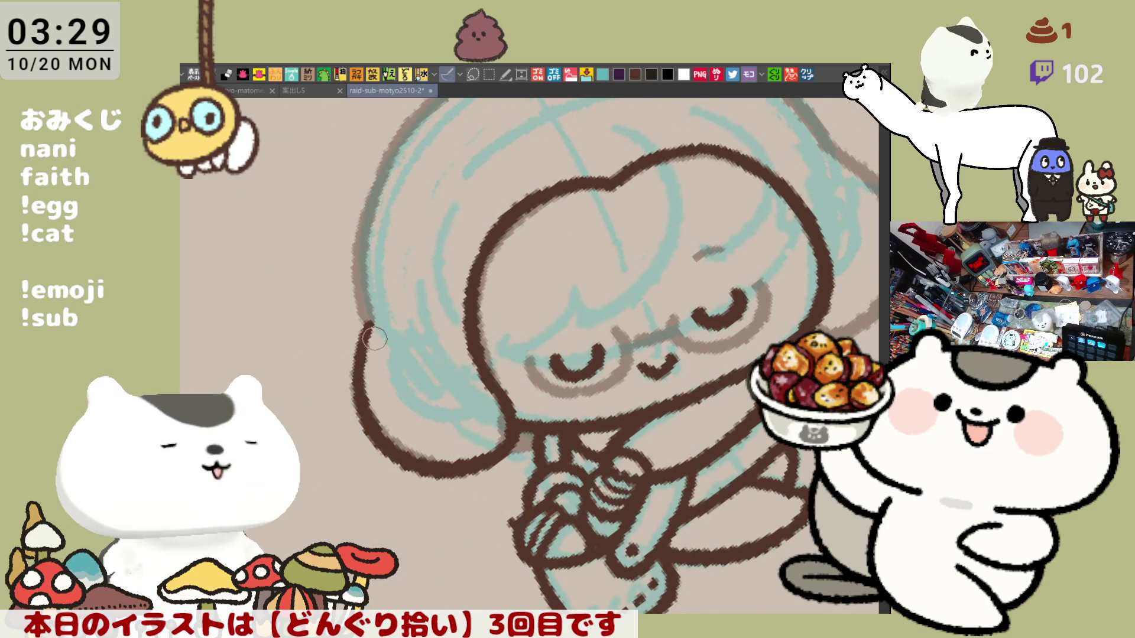
{"action": "left_click_drag", "start_coordinate": [402, 329], "coordinate": [440, 359]}
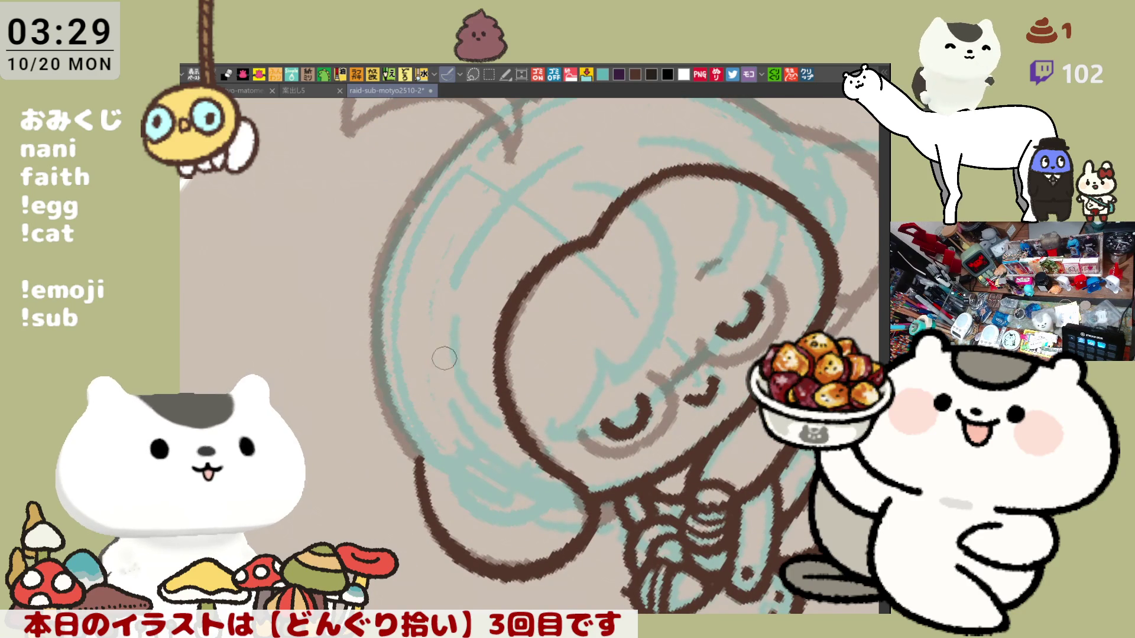
{"action": "left_click_drag", "start_coordinate": [470, 415], "coordinate": [430, 395]}
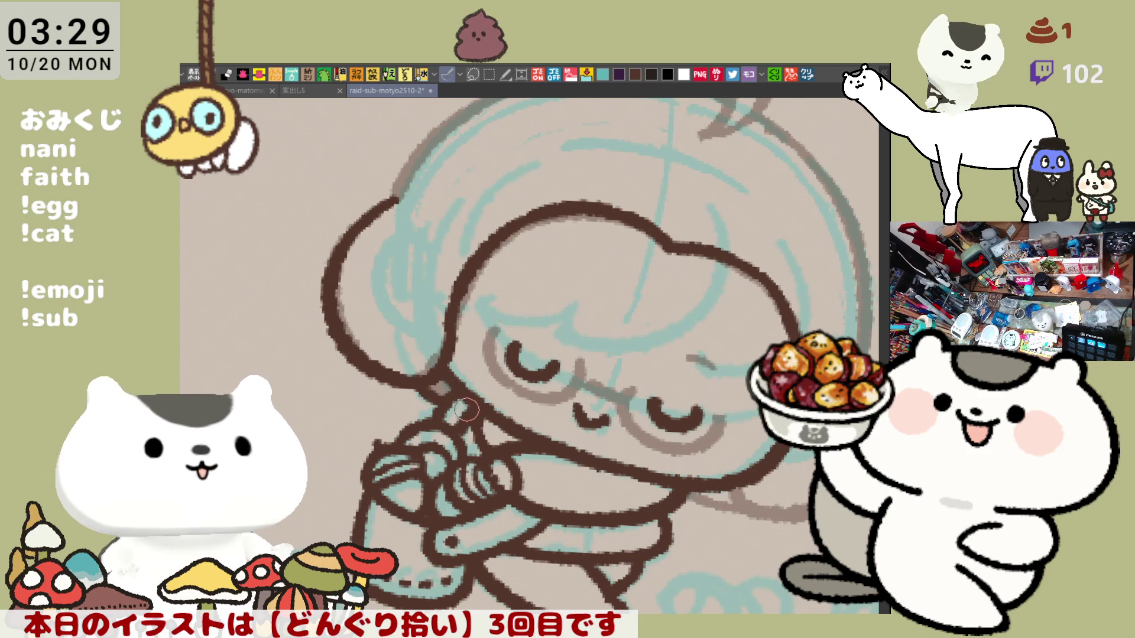
{"action": "mouse_move", "coordinate": [464, 412]}
{"action": "left_mouse_down"}
{"action": "mouse_move", "coordinate": [461, 397]}
{"action": "mouse_move", "coordinate": [573, 362]}
{"action": "left_mouse_up"}
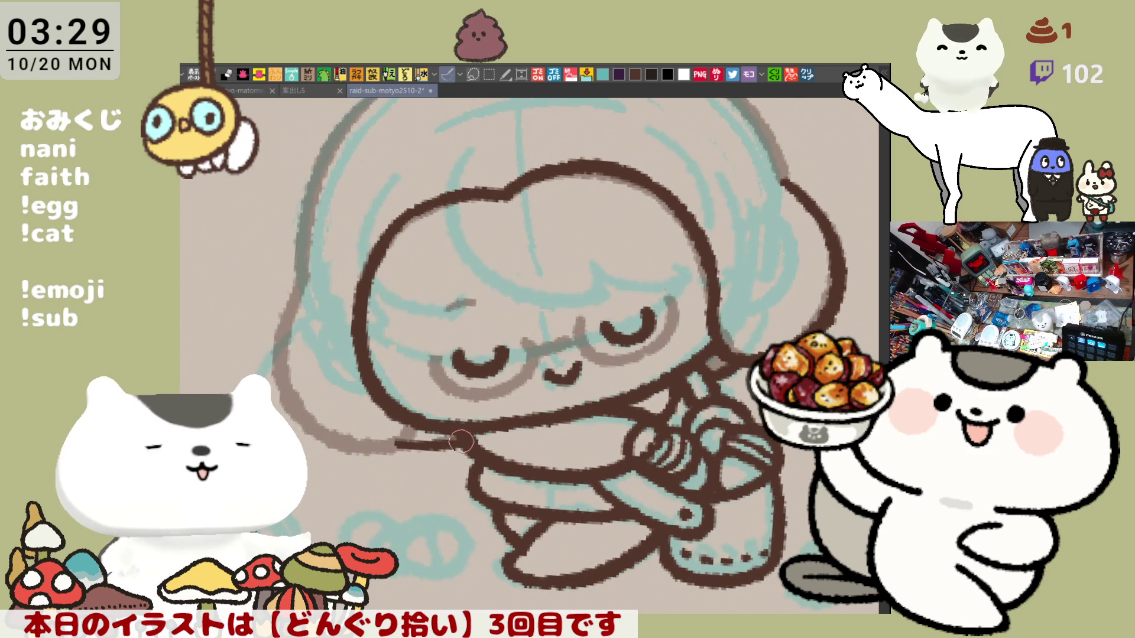
{"action": "mouse_move", "coordinate": [398, 444]}
{"action": "left_mouse_down"}
{"action": "mouse_move", "coordinate": [459, 440]}
{"action": "mouse_move", "coordinate": [387, 451]}
{"action": "left_mouse_up"}
{"action": "key", "text": "ctrl+z"}
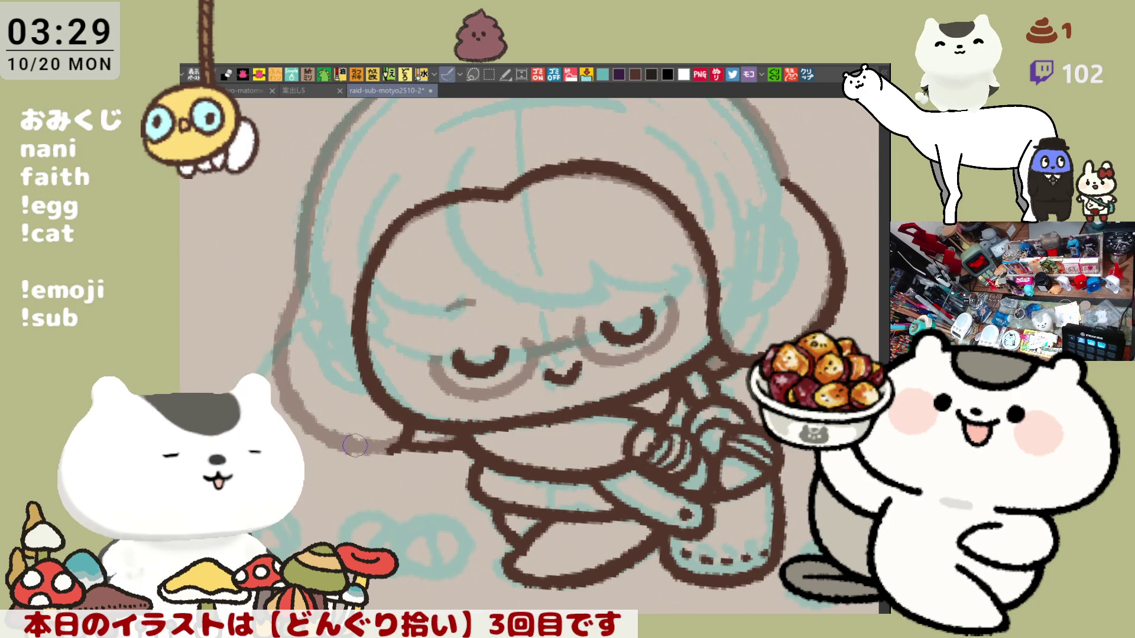
{"action": "key", "text": "h"}
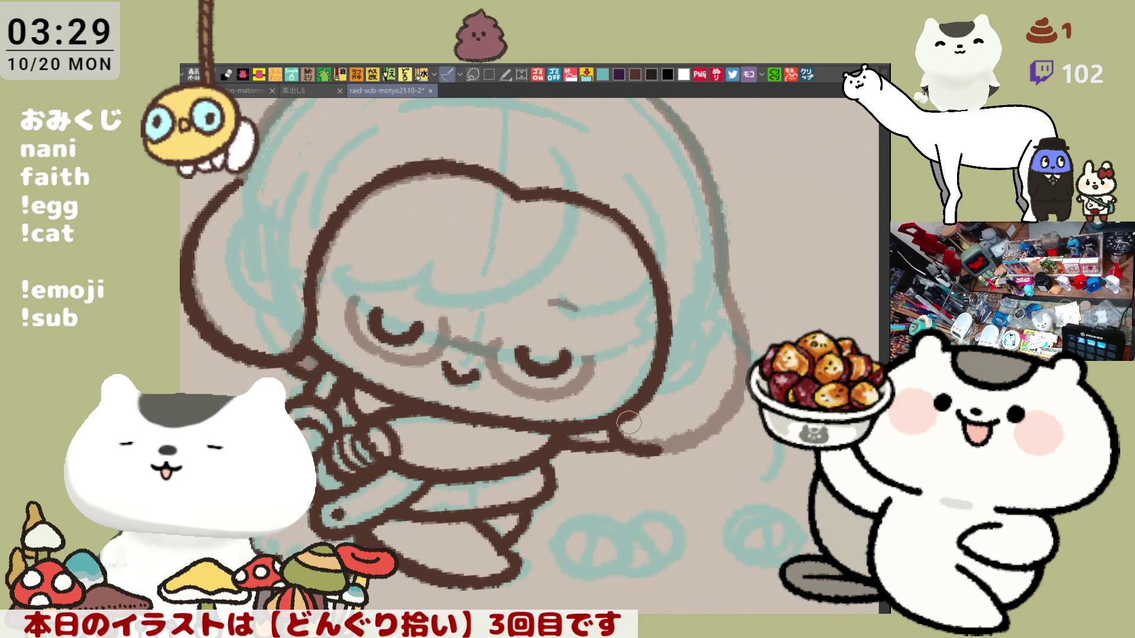
{"action": "key", "text": "h"}
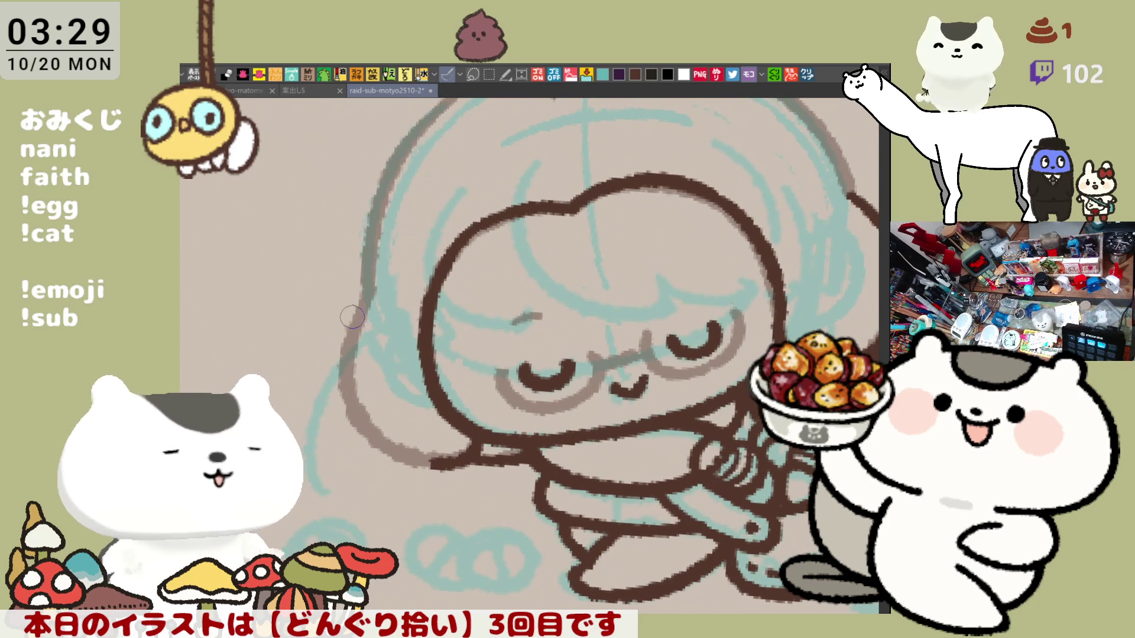
- Redraw the left hair outline in a longer stroke toward the lower face
{"action": "left_click_drag", "start_coordinate": [354, 311], "coordinate": [429, 466]}
{"action": "key", "text": "ctrl+z"}
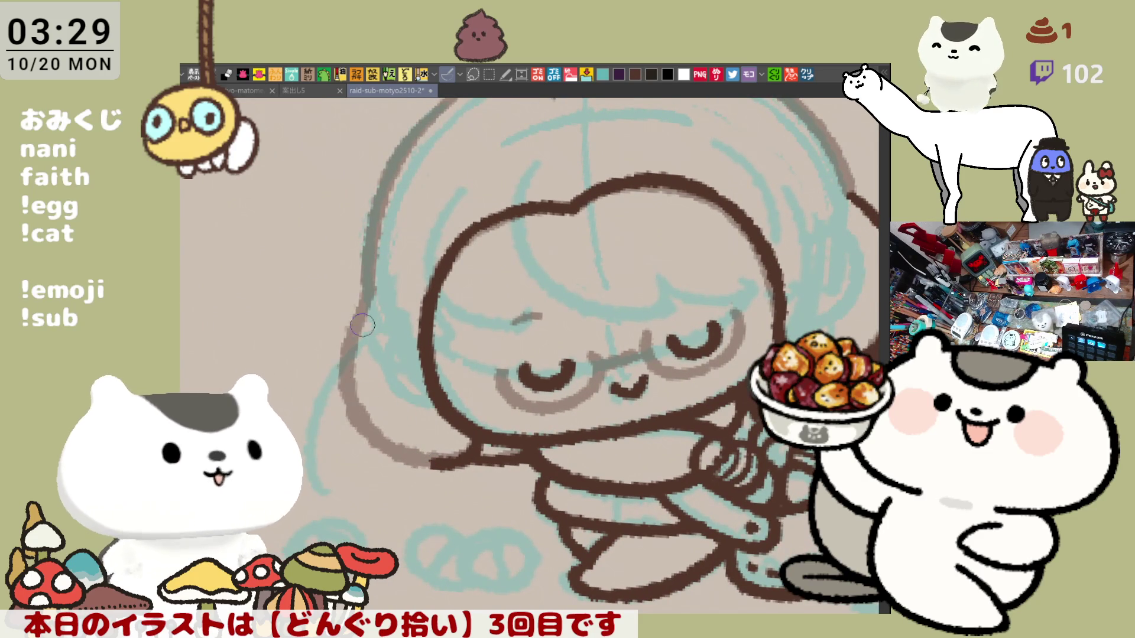
{"action": "left_click_drag", "start_coordinate": [354, 316], "coordinate": [449, 496]}
{"action": "key", "text": "ctrl+z"}
{"action": "left_click_drag", "start_coordinate": [358, 319], "coordinate": [435, 464]}
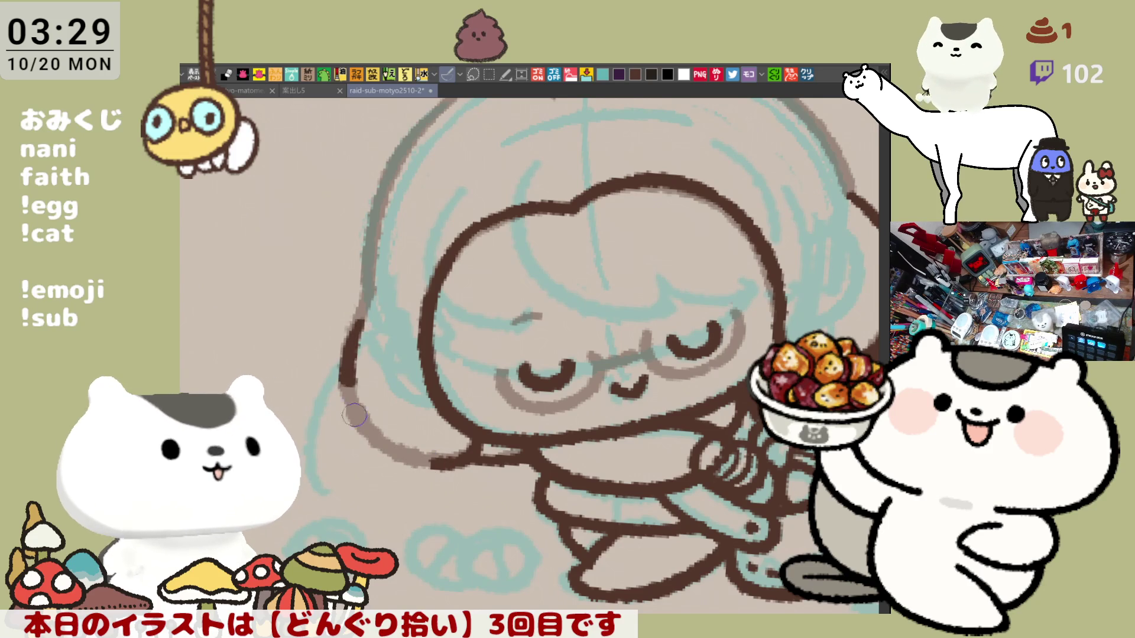
{"action": "key", "text": "ctrl+z"}
{"action": "left_click_drag", "start_coordinate": [355, 313], "coordinate": [441, 469]}
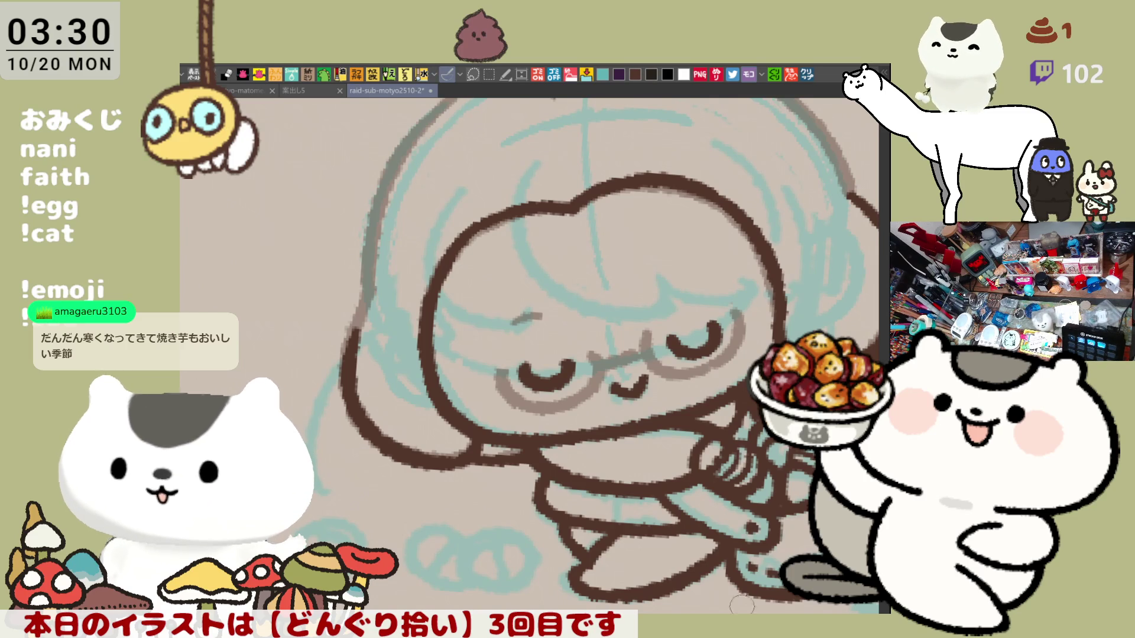
- Continue the dark brown left hair line upward, redrawing the upper stroke until it fits
{"action": "left_click_drag", "start_coordinate": [373, 296], "coordinate": [347, 348]}
{"action": "left_click_drag", "start_coordinate": [373, 295], "coordinate": [344, 364]}
{"action": "key", "text": "ctrl+z"}
{"action": "left_click_drag", "start_coordinate": [374, 296], "coordinate": [354, 340]}
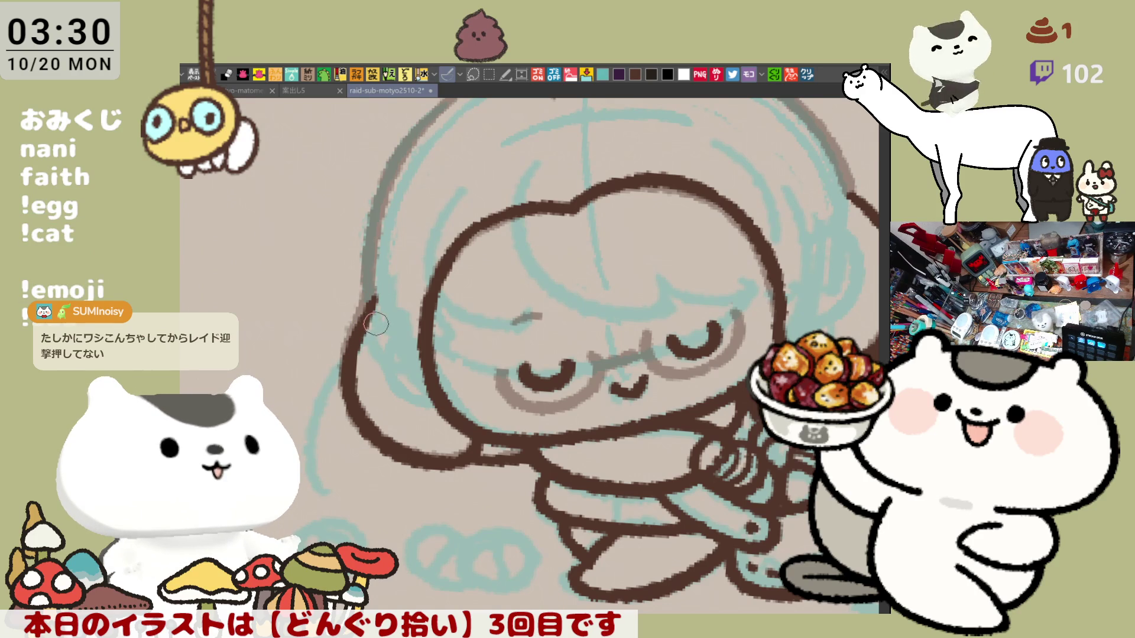
{"action": "key", "text": "ctrl+z"}
{"action": "left_click_drag", "start_coordinate": [374, 292], "coordinate": [355, 334]}
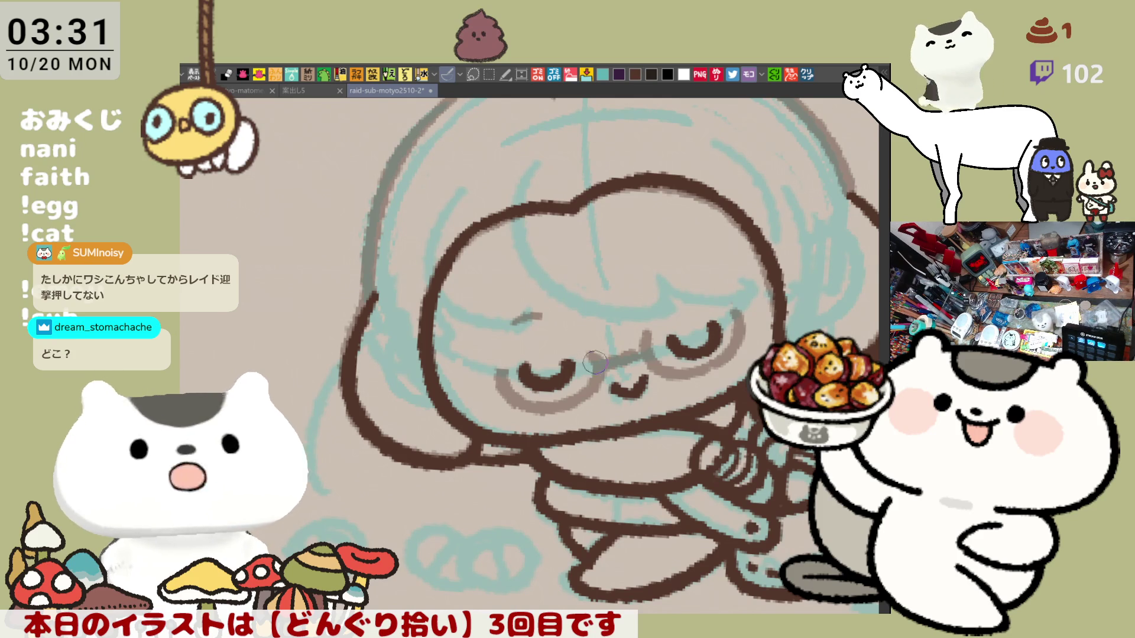
- Pan and zoom in on the girl's face, centring her closed eyes for glasses work
{"action": "left_click_drag", "start_coordinate": [647, 446], "coordinate": [635, 437]}
{"action": "scroll", "coordinate": [635, 437], "scroll_direction": "up", "scroll_amount": 1}
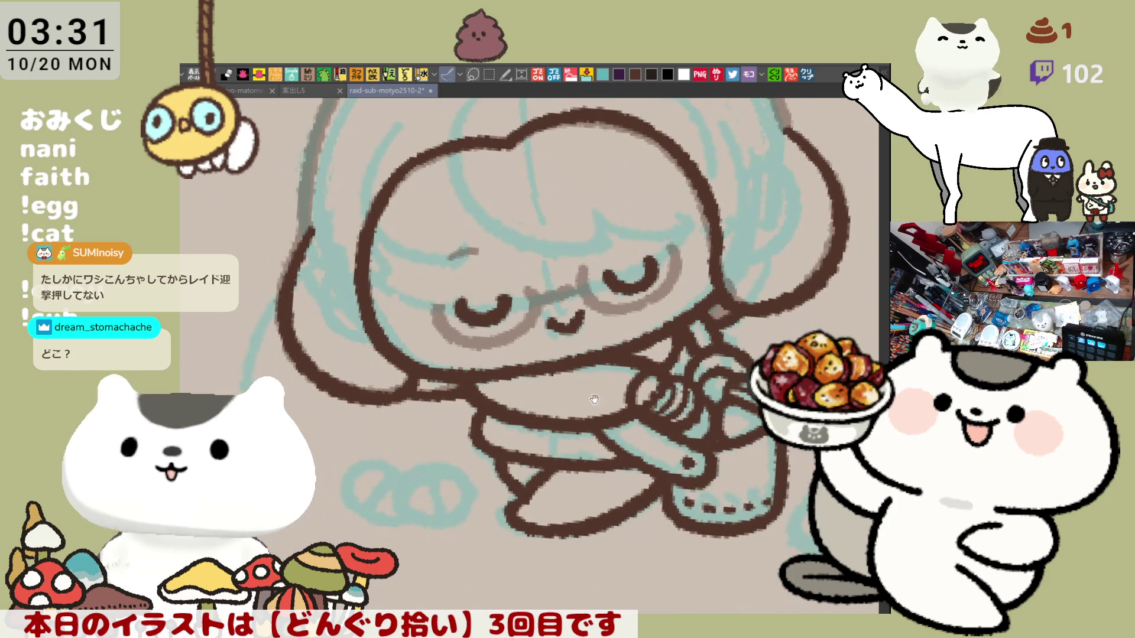
{"action": "scroll", "coordinate": [609, 449], "scroll_direction": "up", "scroll_amount": 1}
{"action": "scroll", "coordinate": [585, 463], "scroll_direction": "up", "scroll_amount": 1}
{"action": "scroll", "coordinate": [585, 463], "scroll_direction": "up", "scroll_amount": 1}
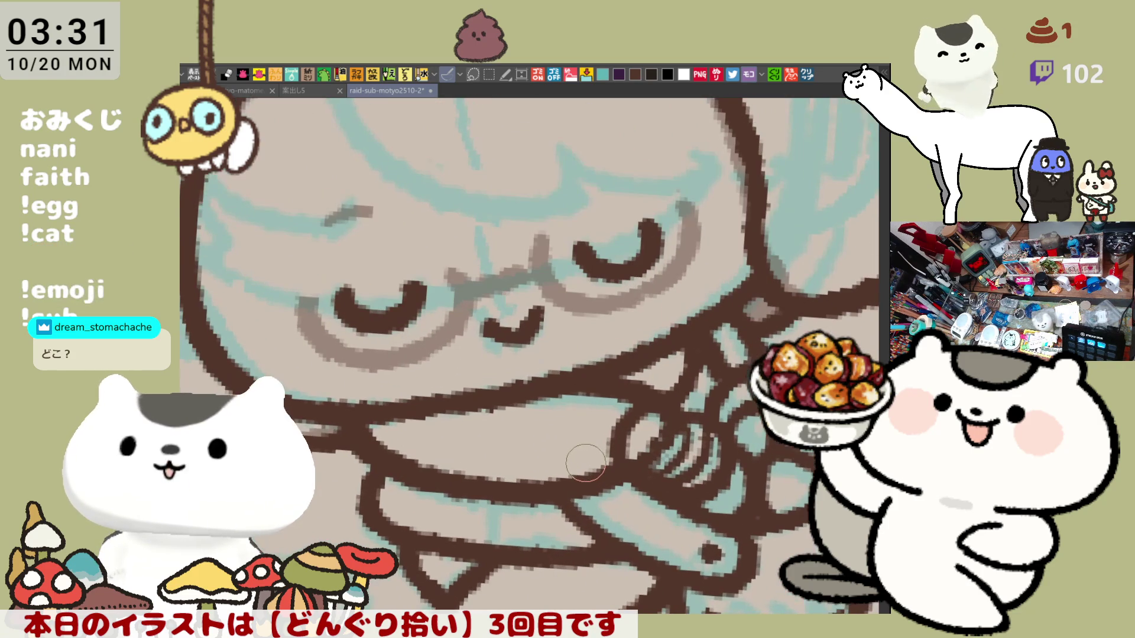
{"action": "mouse_move", "coordinate": [483, 349]}
{"action": "left_mouse_down"}
{"action": "mouse_move", "coordinate": [516, 364]}
{"action": "mouse_move", "coordinate": [604, 352]}
{"action": "left_mouse_up"}
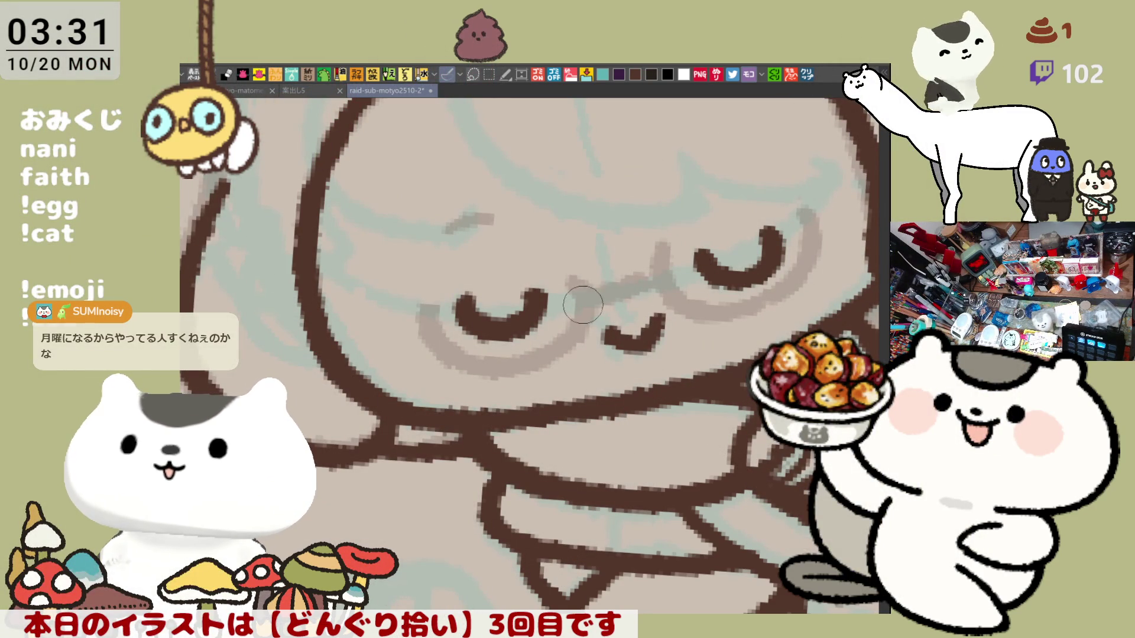
{"action": "left_click", "coordinate": [580, 300]}
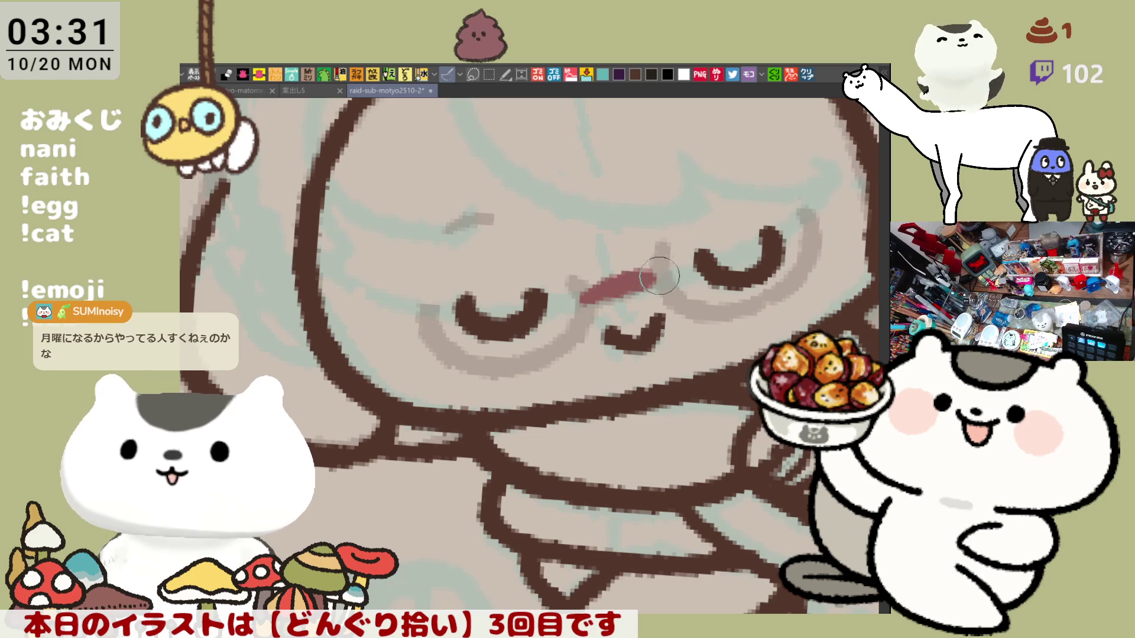
- Draw the reddish glasses bridge between the closed eyes, retrying until its length is right
{"action": "left_click_drag", "start_coordinate": [579, 302], "coordinate": [663, 279]}
{"action": "key", "text": "ctrl+z"}
{"action": "left_click_drag", "start_coordinate": [585, 302], "coordinate": [674, 283]}
{"action": "key", "text": "ctrl+z"}
{"action": "left_click_drag", "start_coordinate": [582, 306], "coordinate": [642, 279]}
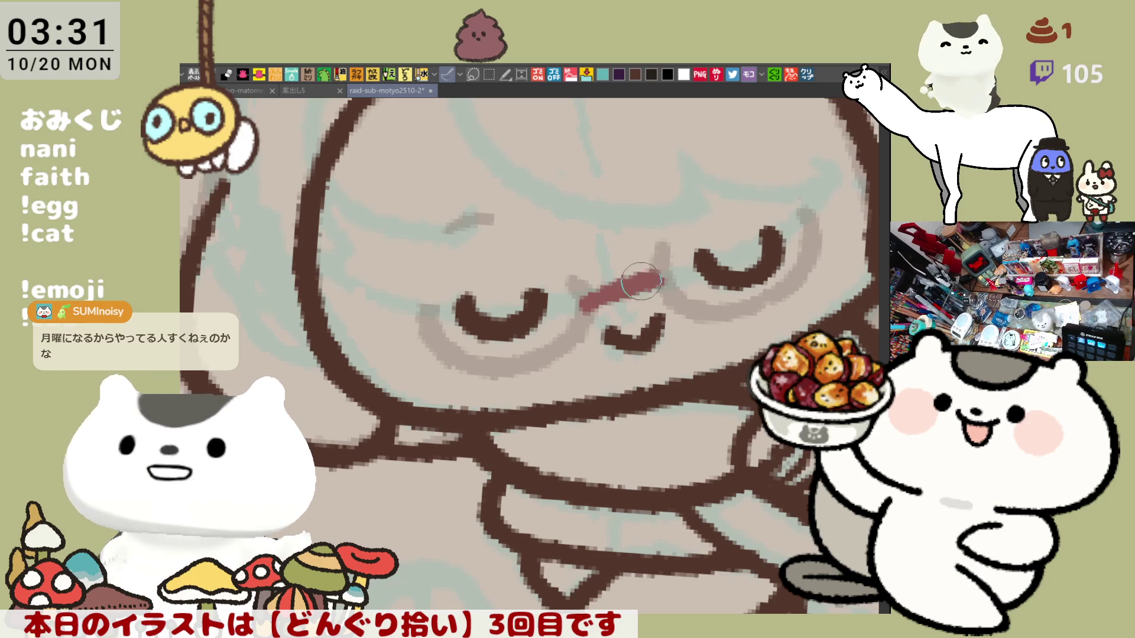
{"action": "key", "text": "ctrl+z"}
{"action": "left_click_drag", "start_coordinate": [578, 301], "coordinate": [662, 267]}
{"action": "key", "text": "ctrl+z"}
{"action": "key", "text": "ctrl+z"}
{"action": "key", "text": "ctrl+z"}
{"action": "left_click_drag", "start_coordinate": [576, 305], "coordinate": [665, 266]}
{"action": "key", "text": "ctrl+z"}
{"action": "left_click_drag", "start_coordinate": [588, 301], "coordinate": [656, 282]}
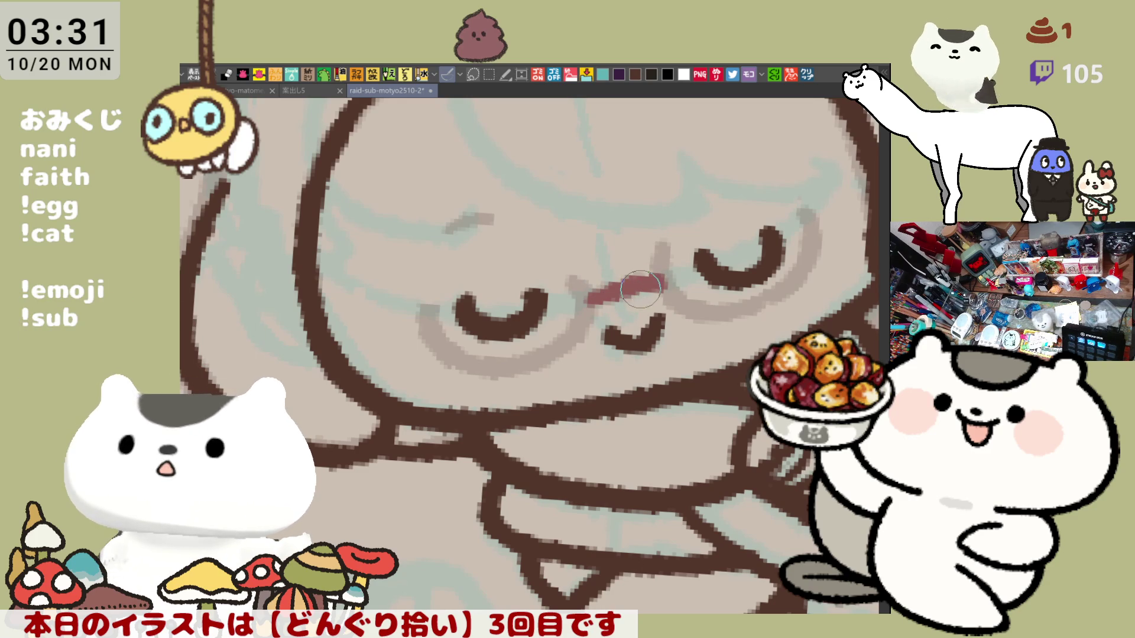
- Draw the reddish rim curving under the left eye, making it thicker
{"action": "left_click_drag", "start_coordinate": [429, 309], "coordinate": [499, 369]}
{"action": "key", "text": "ctrl+z"}
{"action": "key", "text": "ctrl+z"}
{"action": "left_click_drag", "start_coordinate": [423, 304], "coordinate": [504, 367]}
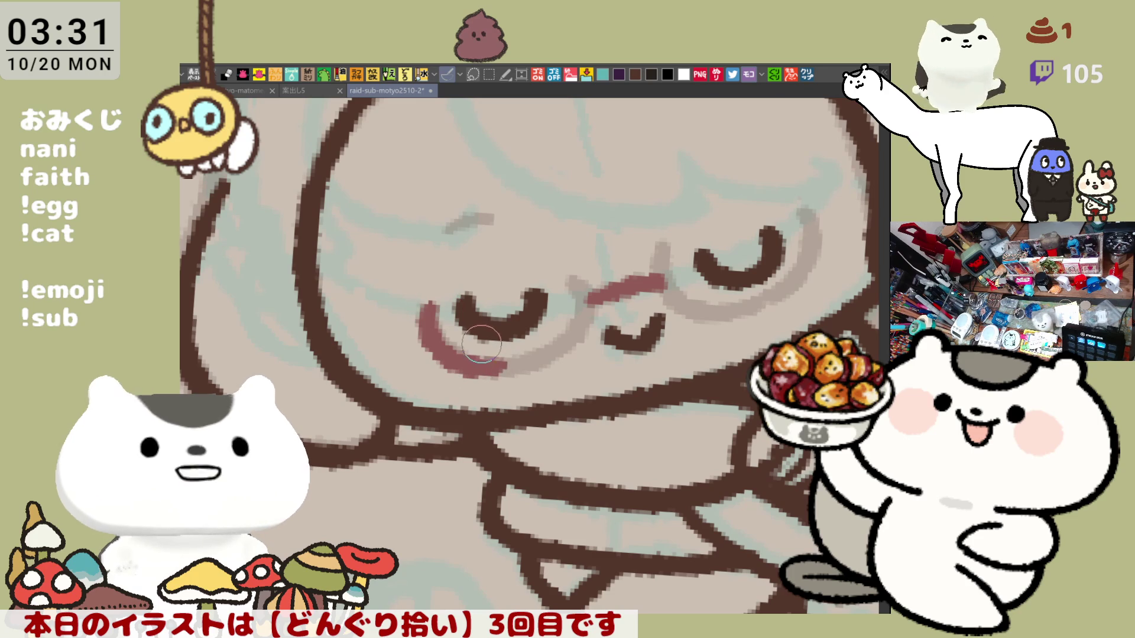
{"action": "key", "text": "ctrl+z"}
{"action": "left_click_drag", "start_coordinate": [418, 303], "coordinate": [503, 369]}
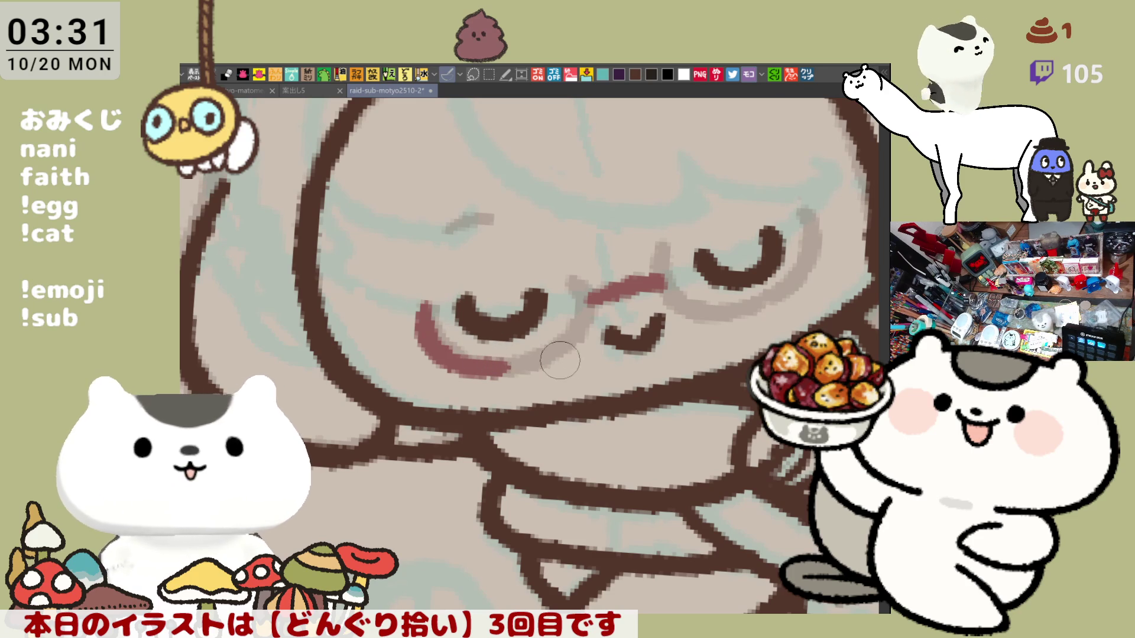
- With the view mirrored, draw the other eye's rim and tidy its junction near the nose
{"action": "key", "text": "h"}
{"action": "left_click_drag", "start_coordinate": [440, 263], "coordinate": [529, 375]}
{"action": "key", "text": "ctrl+z"}
{"action": "left_click_drag", "start_coordinate": [439, 266], "coordinate": [532, 367]}
{"action": "scroll", "coordinate": [466, 381], "scroll_direction": "down", "scroll_amount": 3}
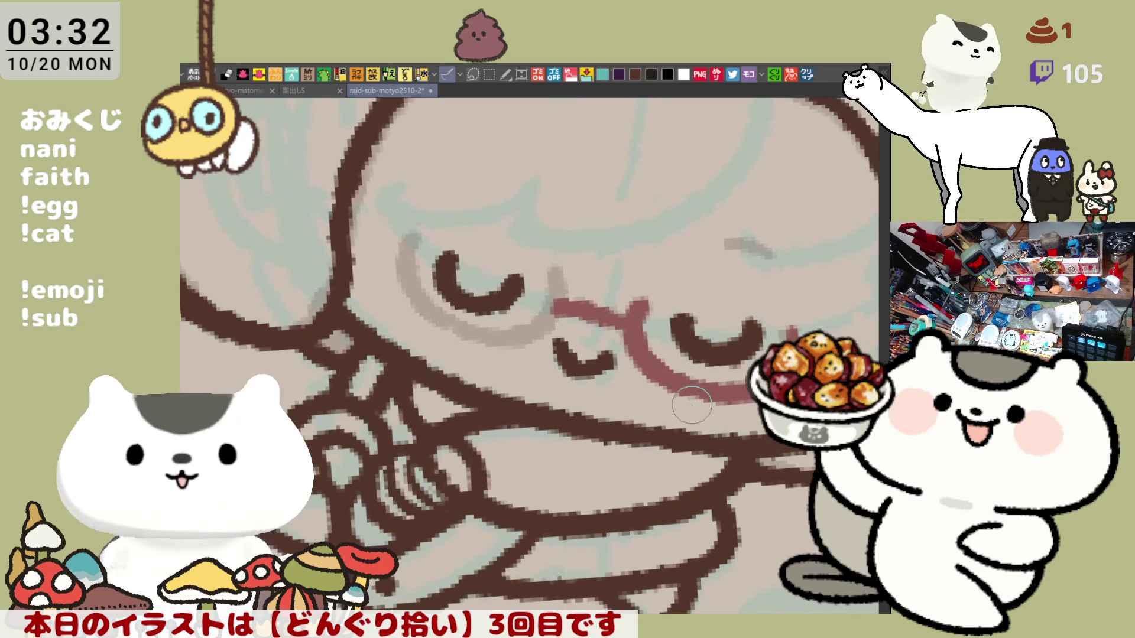
{"action": "scroll", "coordinate": [576, 313], "scroll_direction": "up", "scroll_amount": 3}
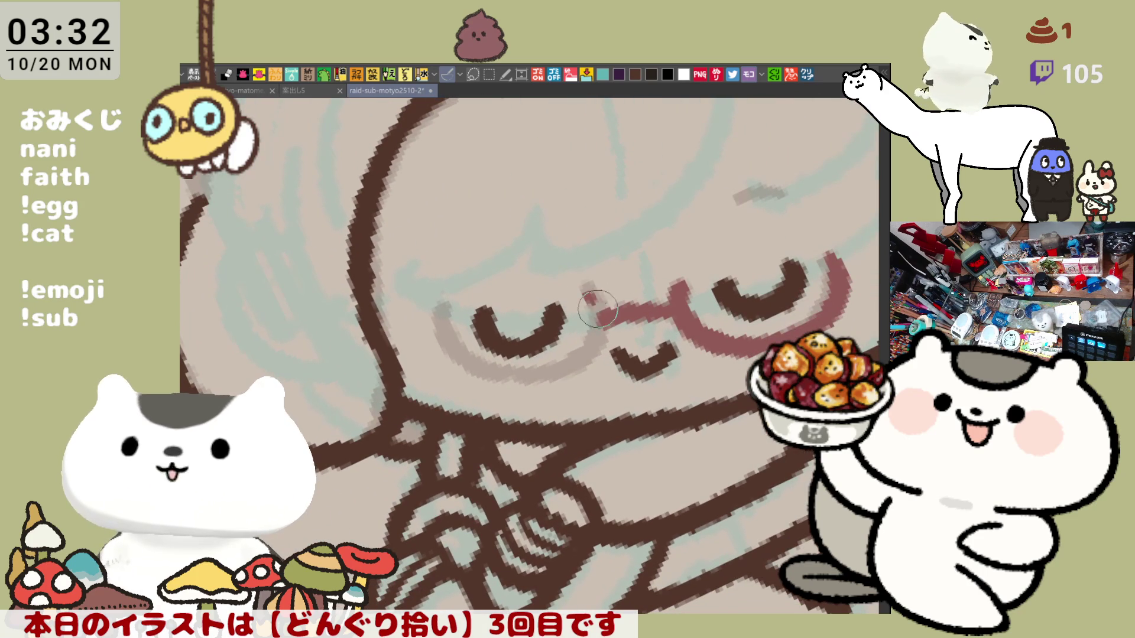
{"action": "left_click_drag", "start_coordinate": [593, 299], "coordinate": [598, 331]}
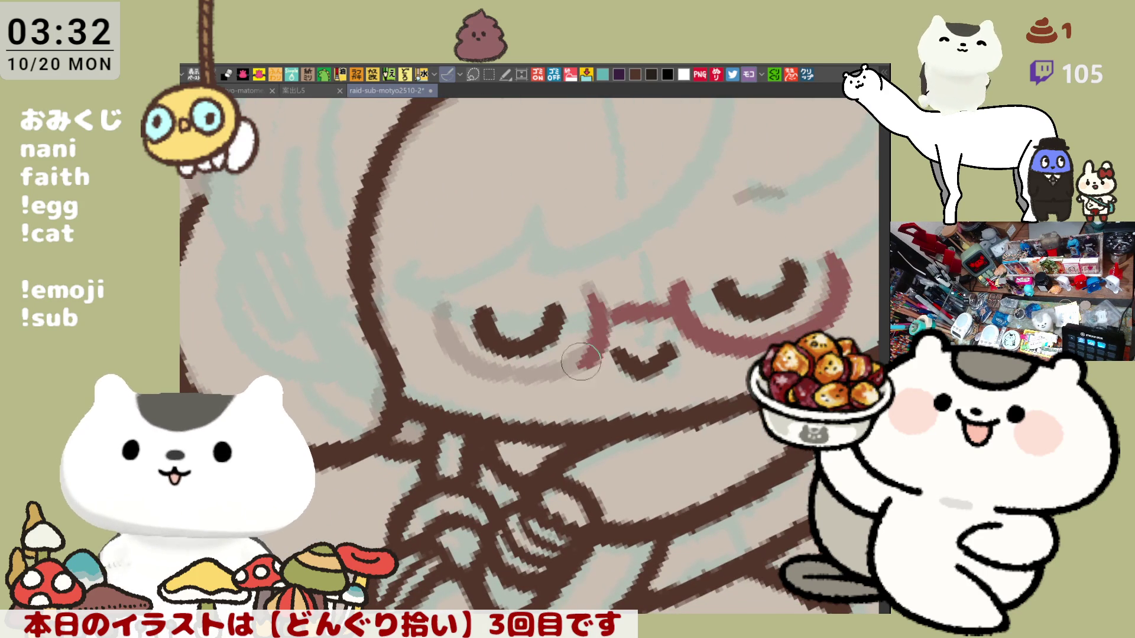
{"action": "mouse_move", "coordinate": [600, 319]}
{"action": "left_mouse_down"}
{"action": "mouse_move", "coordinate": [593, 297]}
{"action": "mouse_move", "coordinate": [574, 335]}
{"action": "left_mouse_up"}
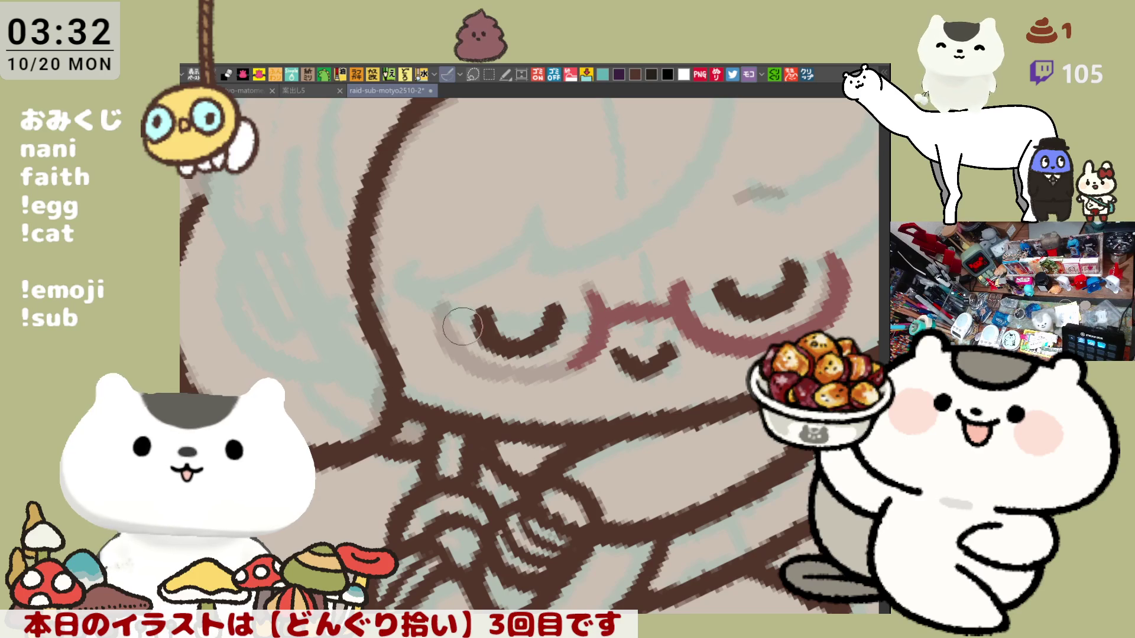
{"action": "left_click_drag", "start_coordinate": [442, 297], "coordinate": [510, 371]}
{"action": "key", "text": "ctrl+z"}
{"action": "left_click_drag", "start_coordinate": [437, 296], "coordinate": [553, 377]}
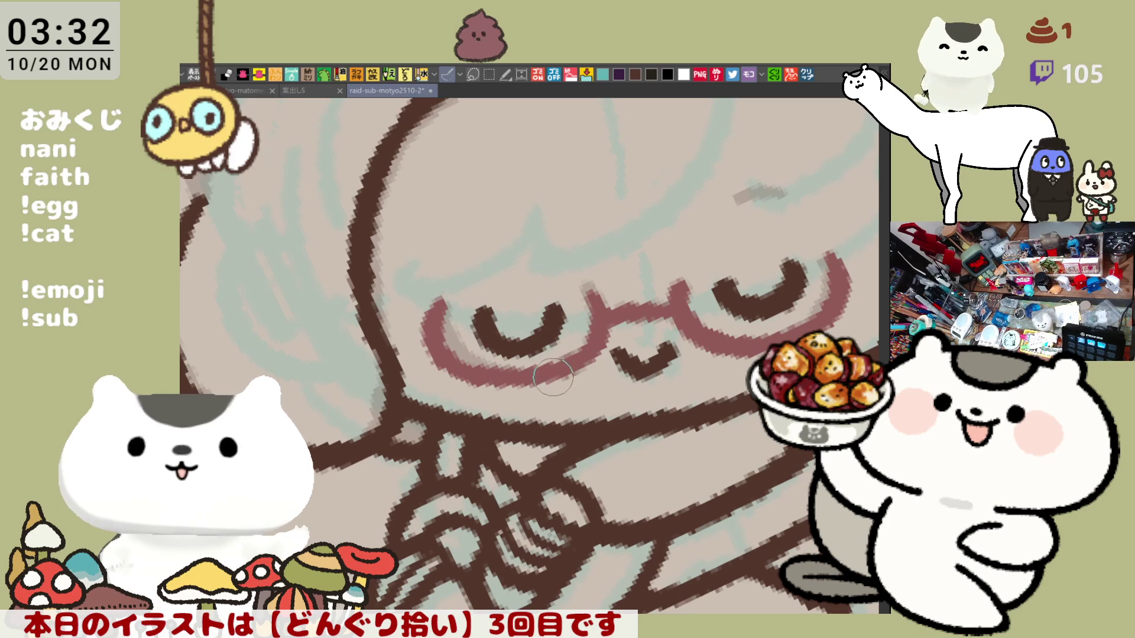
{"action": "key", "text": "h"}
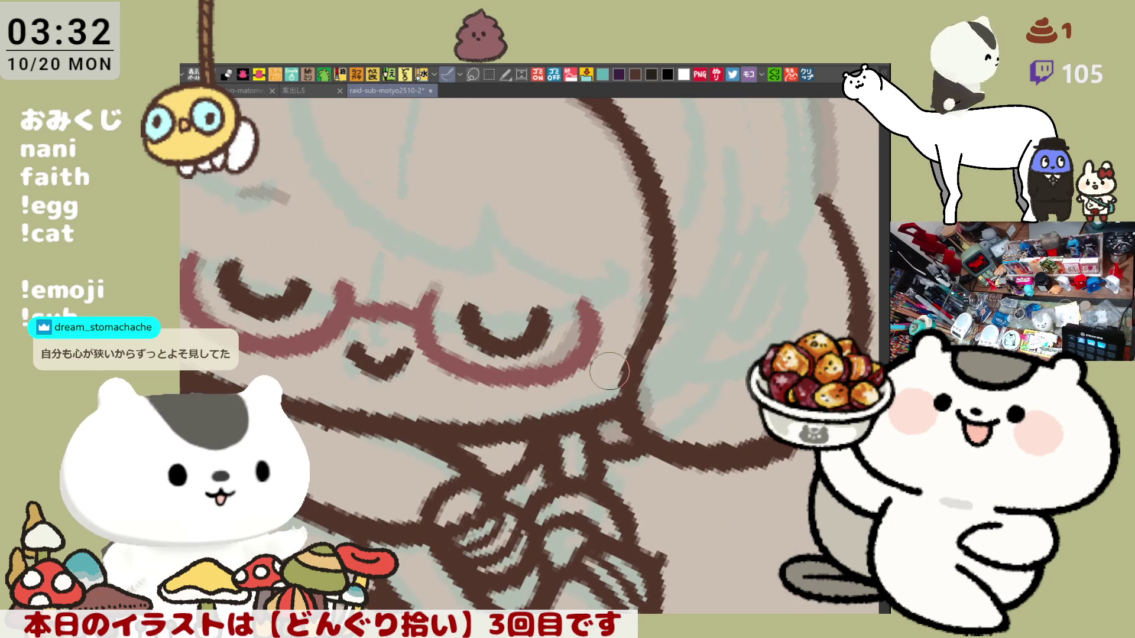